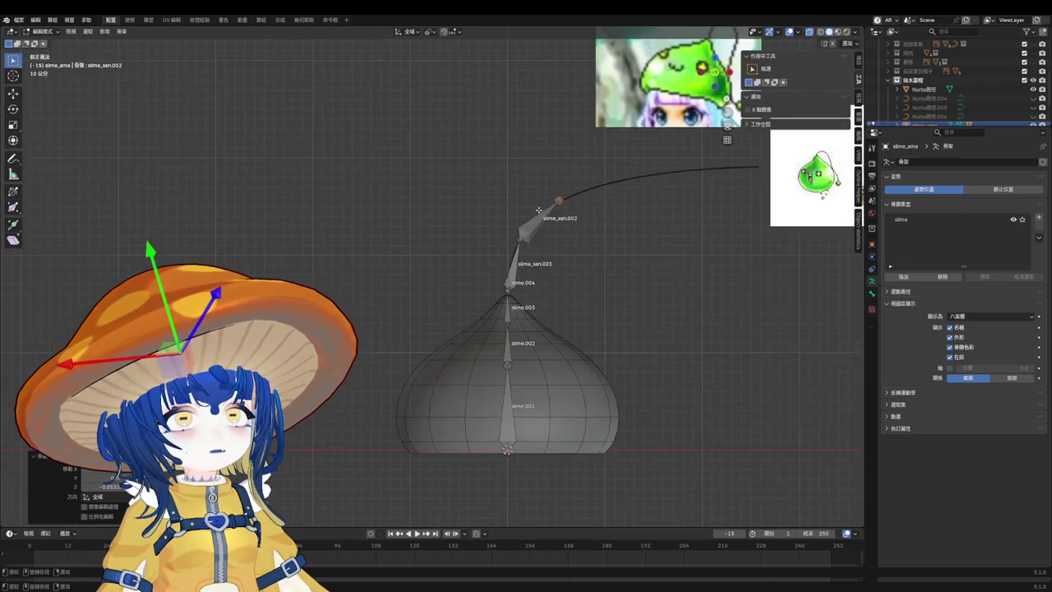
Reposition the slime_sen.003 bone tip along the antenna, checked in front and side views.
scroll(461, 246, "up", 3)
key("g")
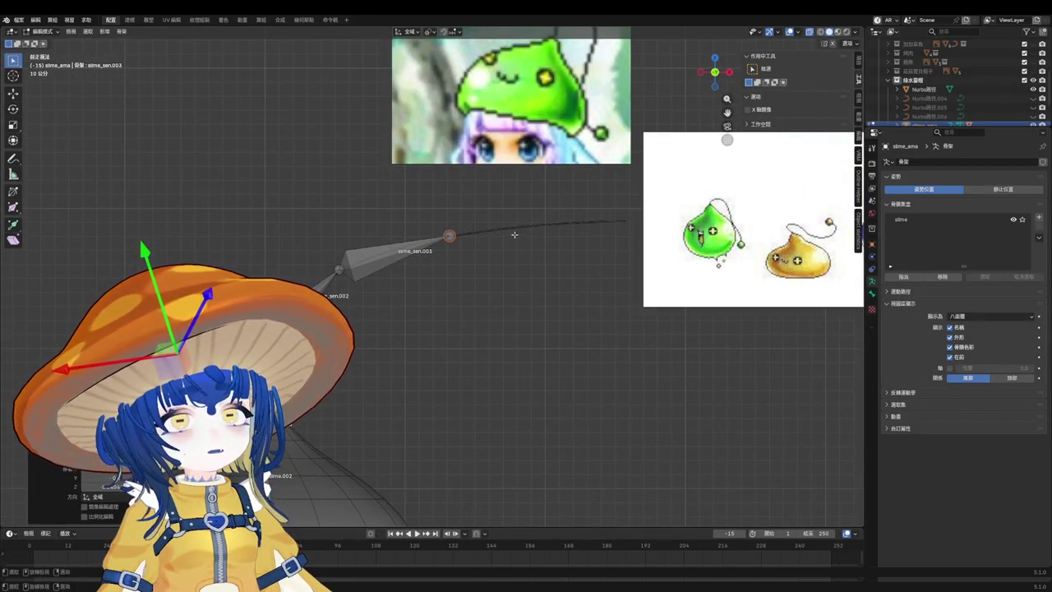
key("KP_3")
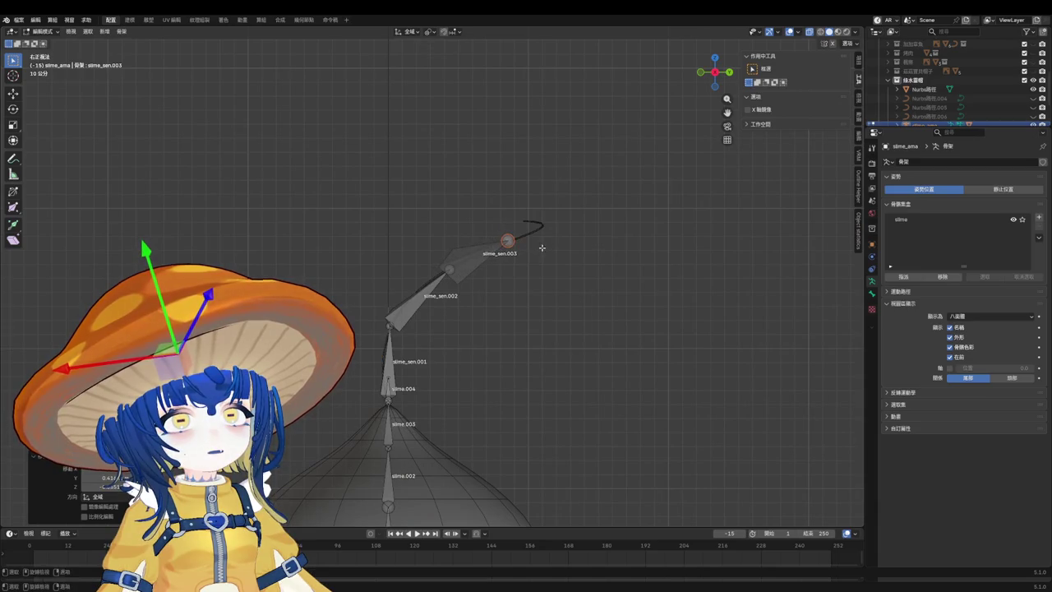
key("KP_1")
left_click(521, 248)
key("KP_3")
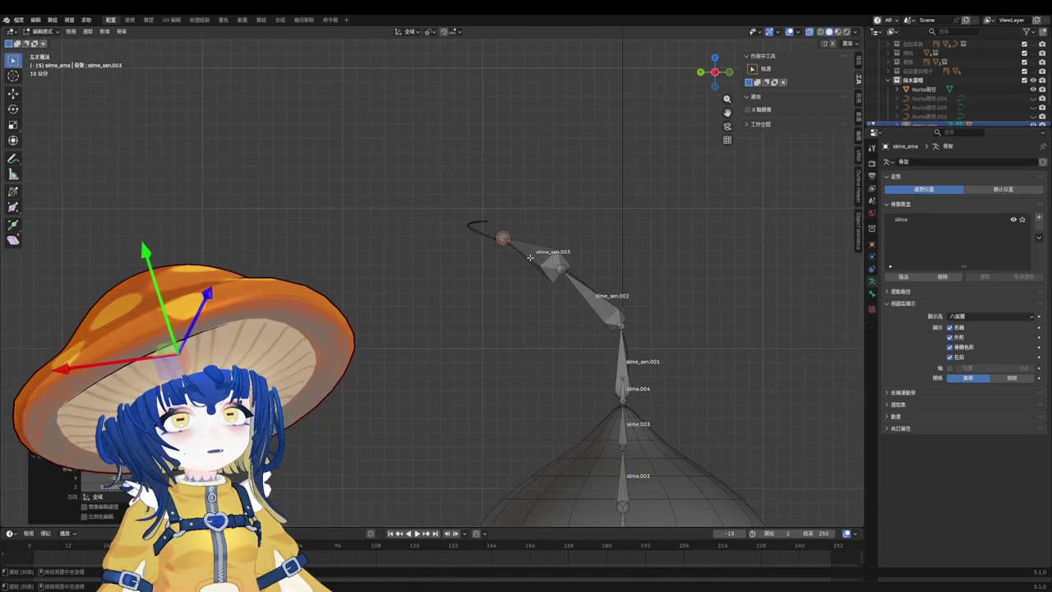
key("g")
left_click(563, 257)
key("KP_1")
Extrude bone slime_sen.004 from the tip and place it along the antenna.
key("e")
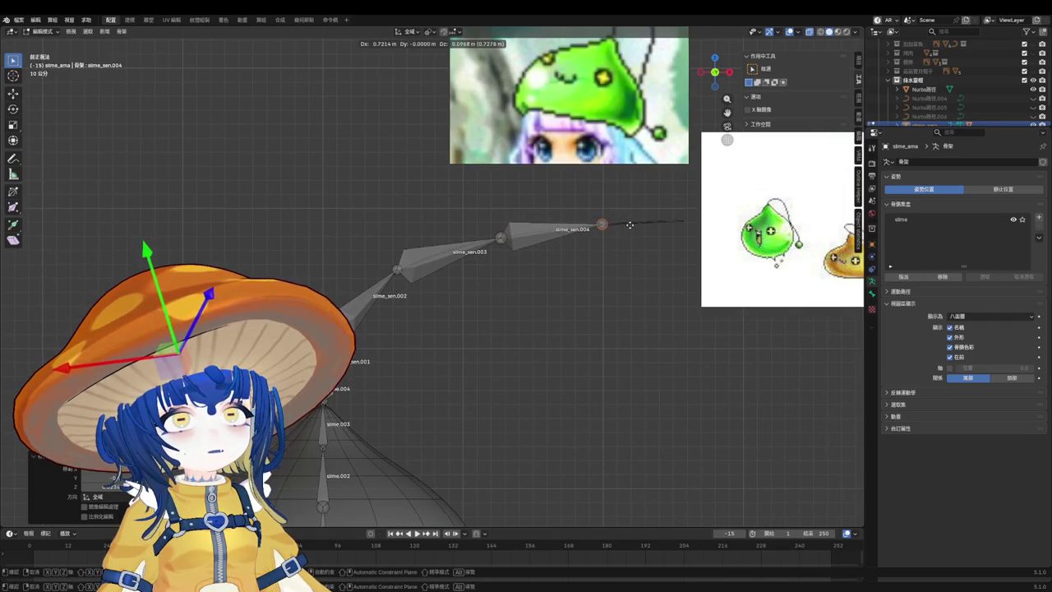
left_click(633, 223)
key("KP_3")
key("g")
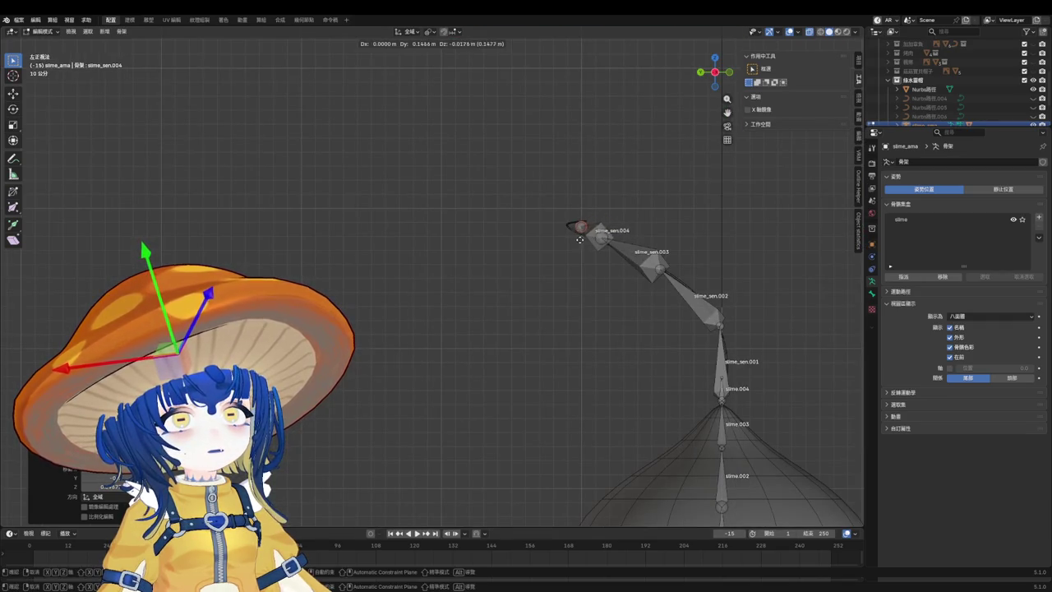
key("KP_1")
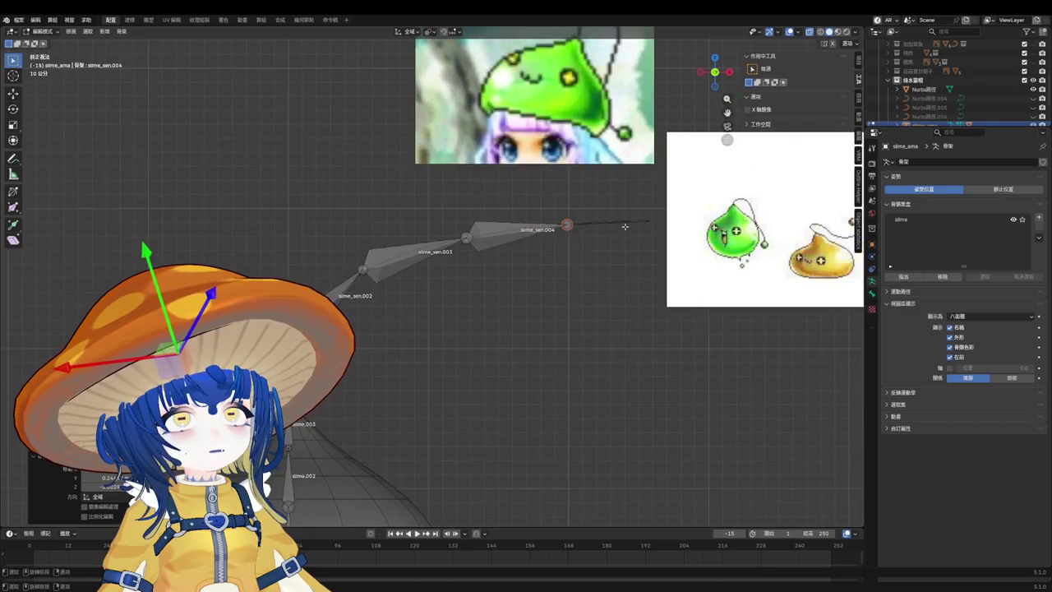
scroll(576, 230, "up", 3)
scroll(540, 228, "up", 2)
left_click(559, 225)
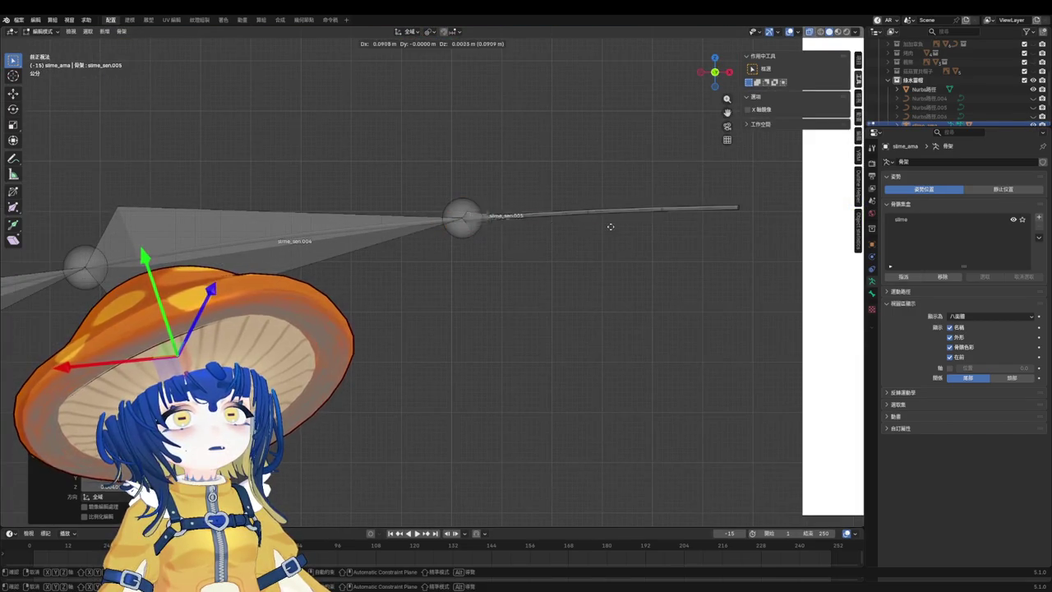
Extrude bone slime_sen.005 further along the antenna and check the rig at an angle.
key("e")
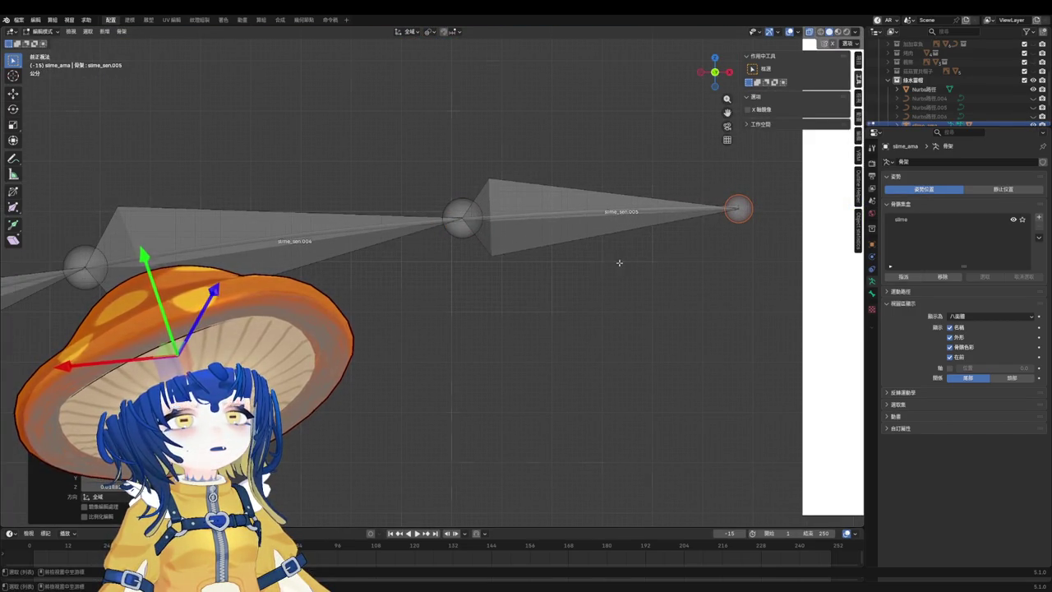
key("ctrl+KP_3")
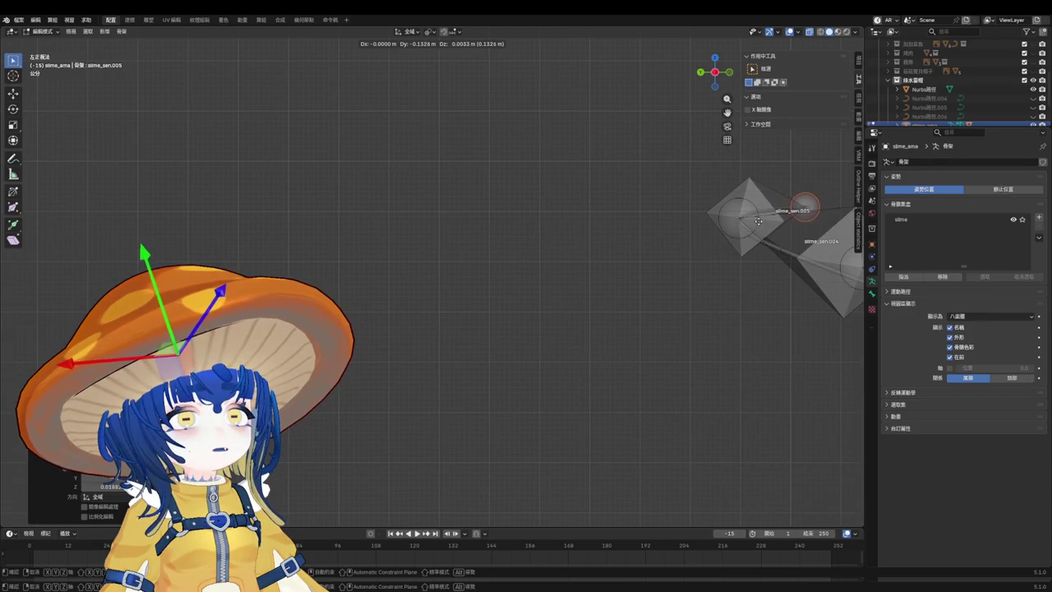
left_click(731, 218)
key("KP_1")
scroll(626, 243, "down", 4)
mouse_move(626, 243)
middle_mouse_down()
mouse_move(637, 266)
mouse_move(432, 331)
middle_mouse_up()
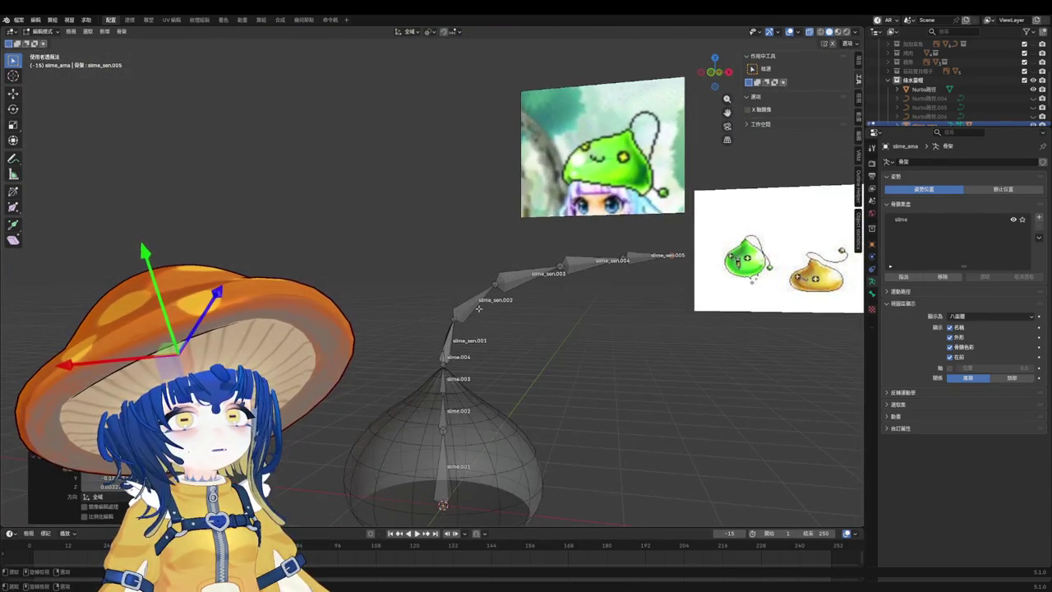
scroll(625, 263, "up", 2)
scroll(641, 271, "up", 3)
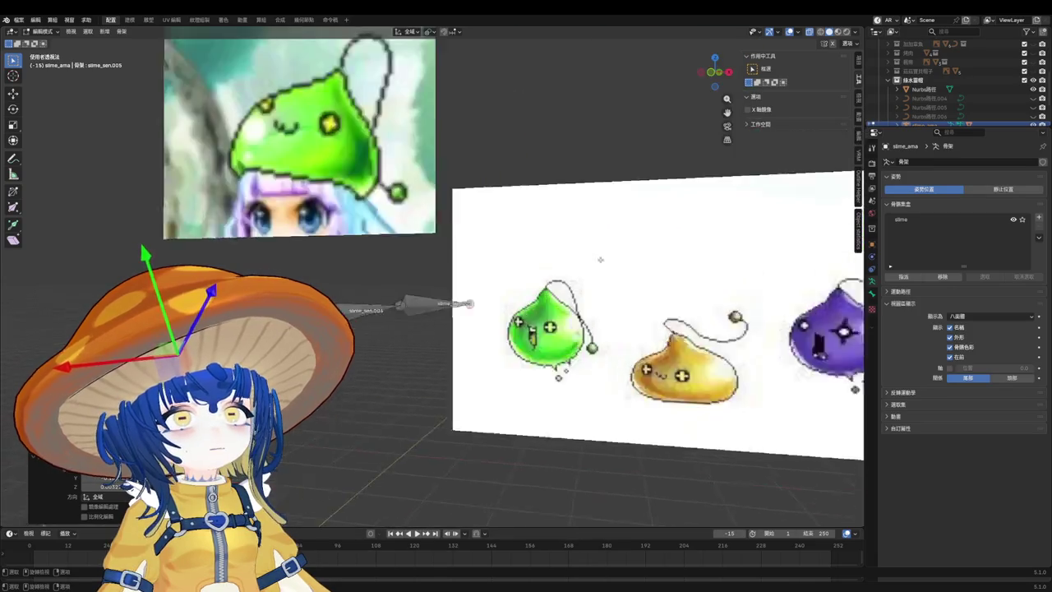
scroll(658, 280, "up", 3)
Extrude the final bone slime_sen.006 at the antenna end.
key("e")
left_click(748, 281)
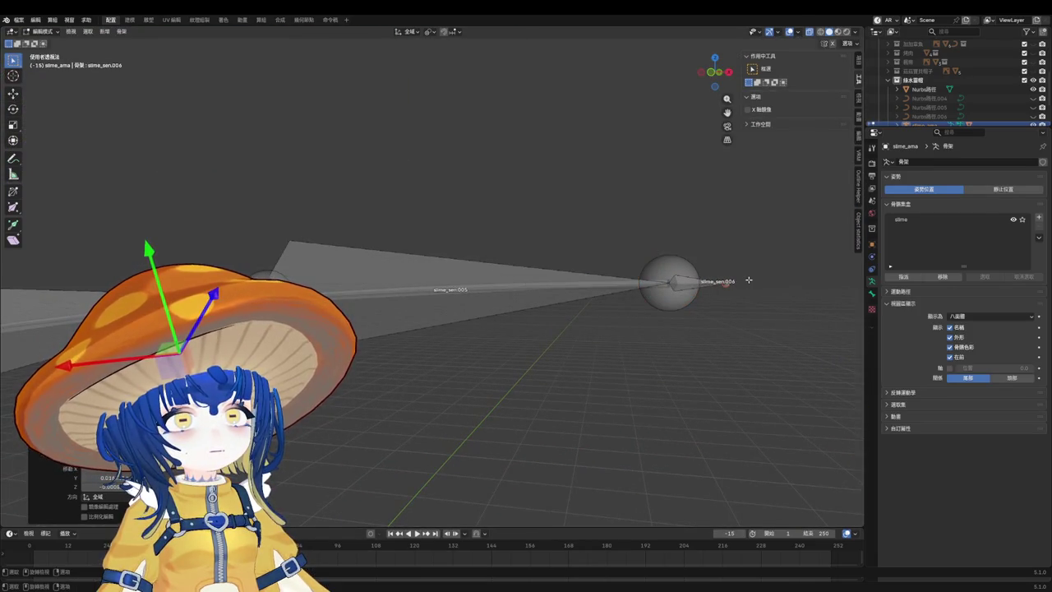
scroll(554, 331, "down", 5)
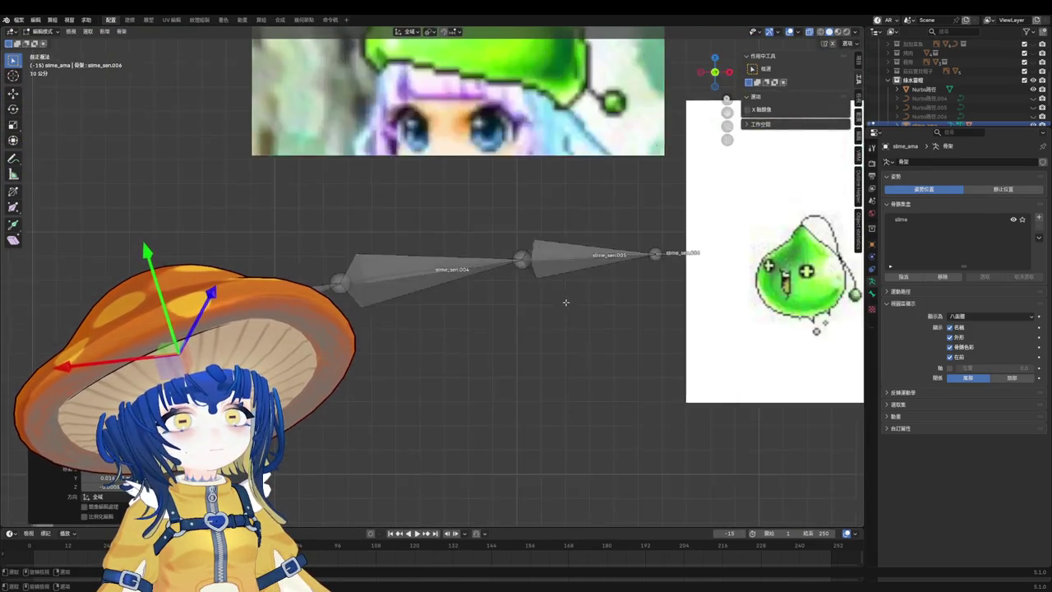
key("KP_1")
Save 小物件.blend and return the armature to Object Mode.
key("ctrl+s")
key("ctrl+Tab")
left_click(442, 295)
Parent antenna bone slime_sen.001 to body bone slime.003 with Keep Offset.
scroll(538, 307, "up", 1)
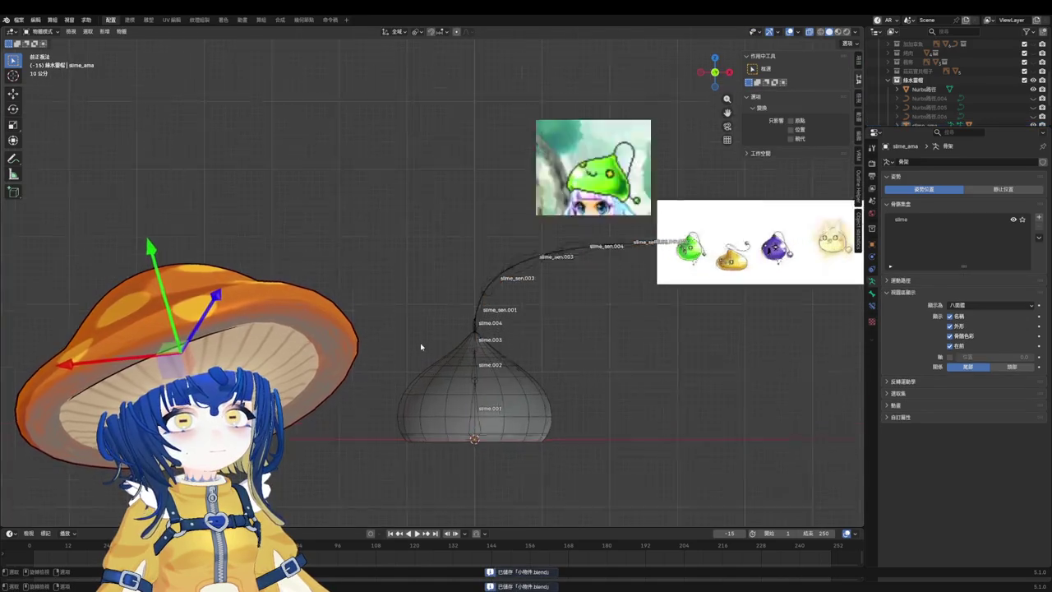
scroll(539, 308, "up", 3)
scroll(538, 308, "up", 2)
key("Tab")
left_click(522, 312)
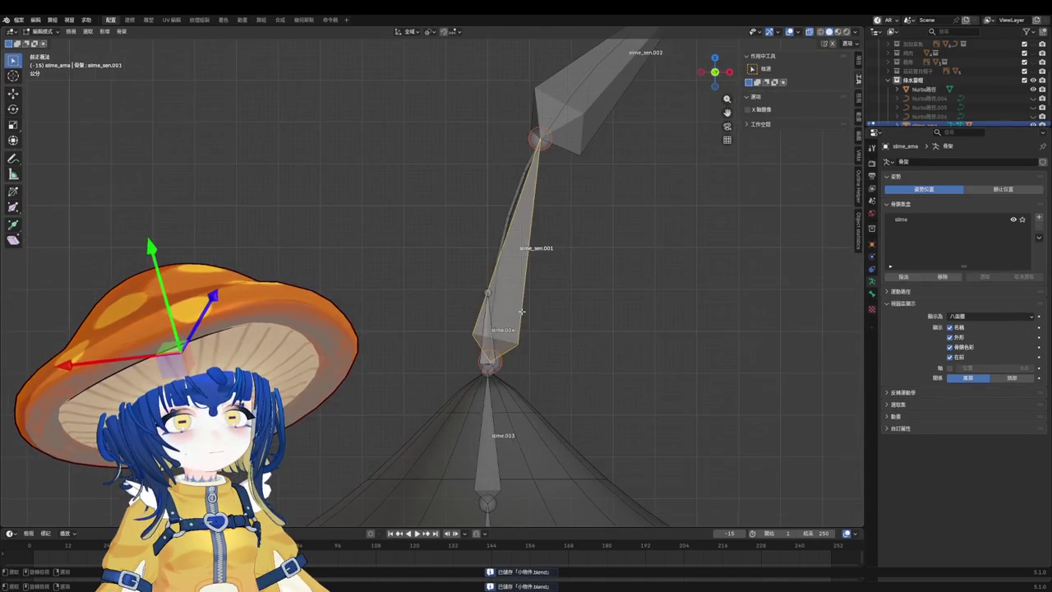
left_click(493, 395, "shift")
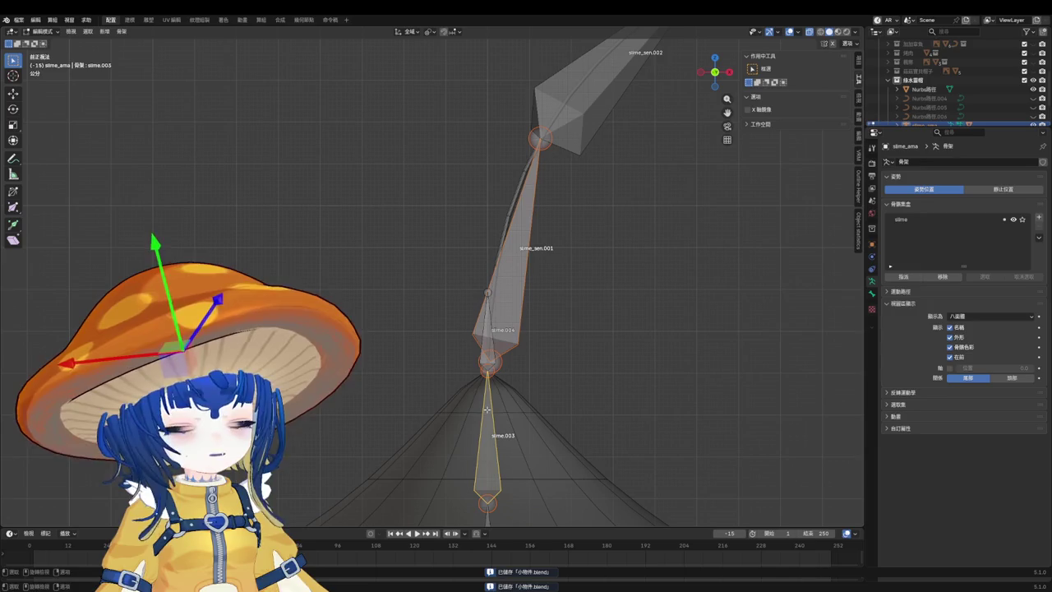
key("ctrl+p")
left_click(487, 413)
Adjust bone slime_sen.001, then test-rotate slime.003 and cancel.
left_click(634, 293)
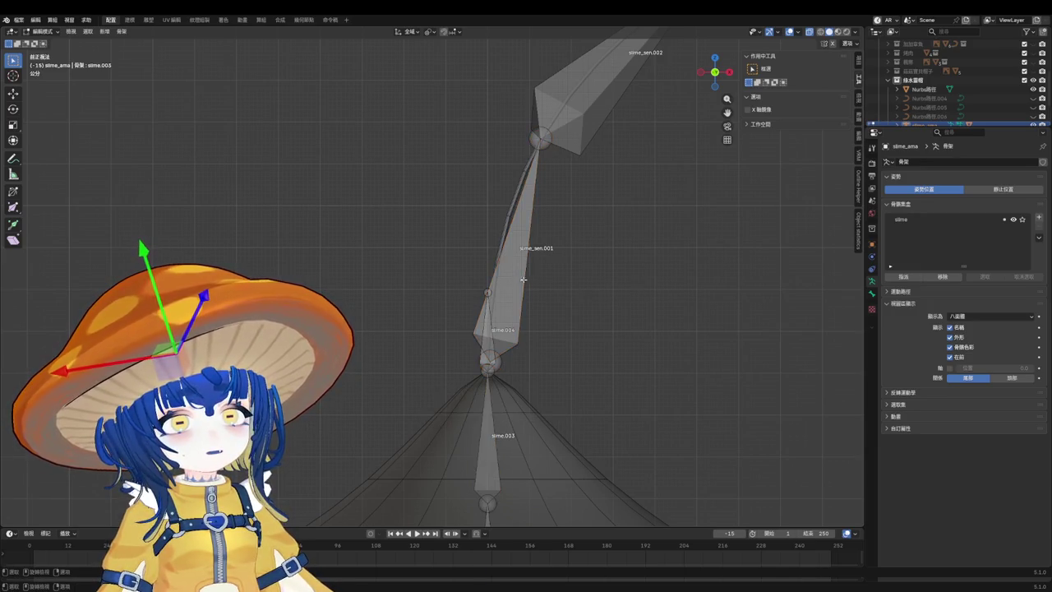
left_click(503, 288)
key("g")
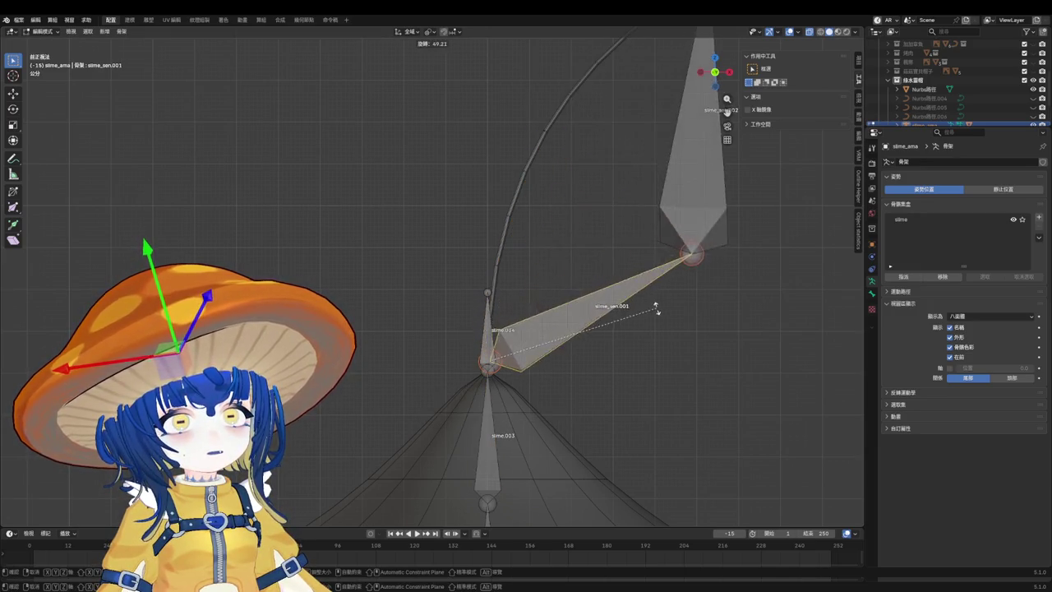
left_click(641, 285)
left_click(492, 425)
key("r")
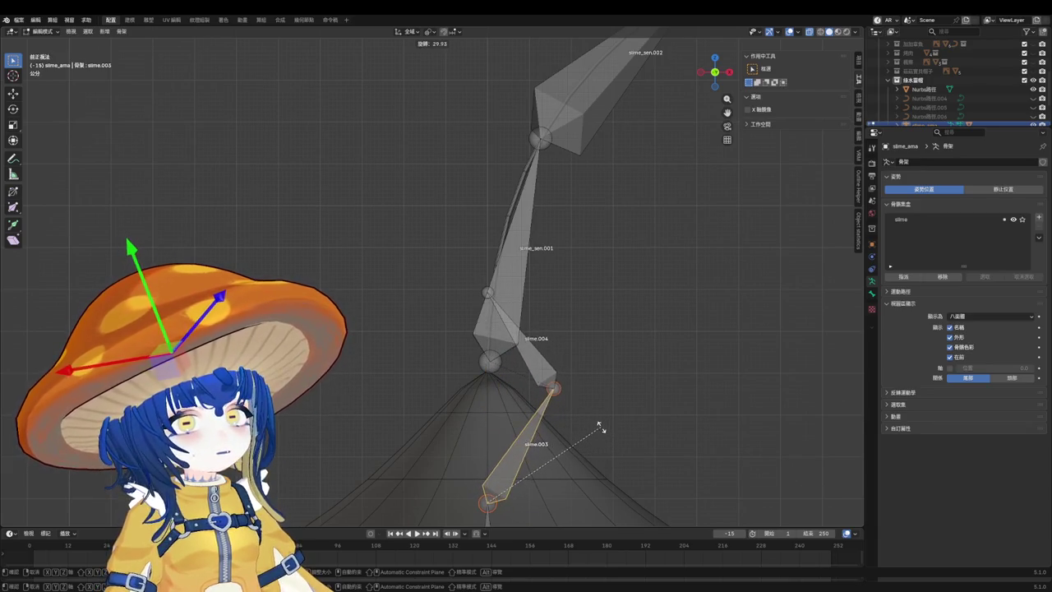
key("Escape")
In Pose Mode, test-rotate slime.003 and slime.004 to see the antenna follow, then cancel.
key("ctrl+Tab")
key("r")
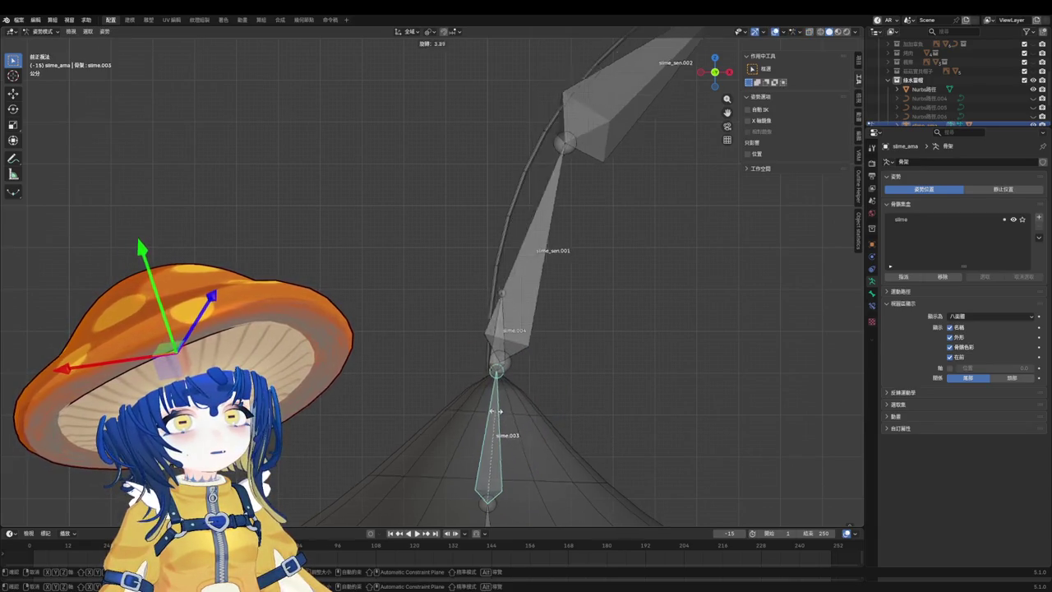
key("Escape")
left_click(504, 360)
key("r")
key("Escape")
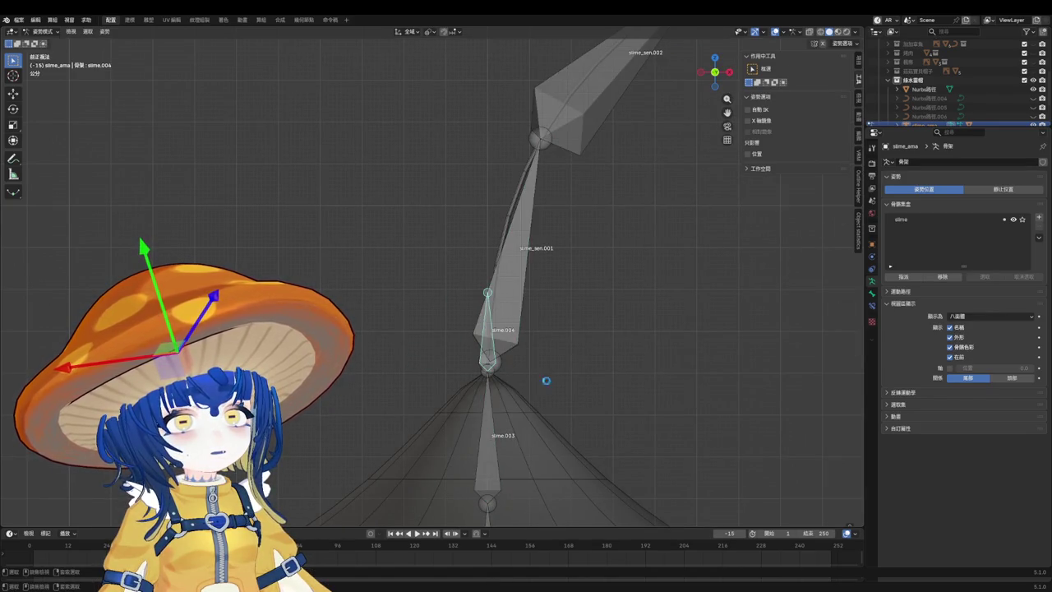
Save the file, return to Object Mode and select the NURBS antenna curve.
key("ctrl+s")
key("ctrl+Tab")
left_click(518, 220)
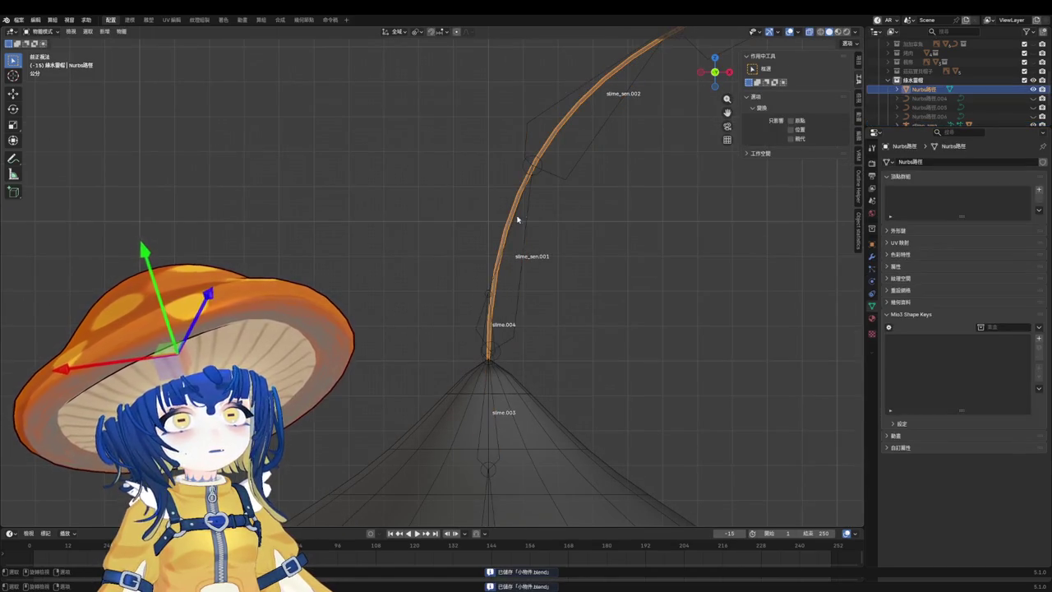
left_click(541, 175)
scroll(533, 319, "up", 1)
key("ctrl+z")
key("ctrl+z")
key("ctrl+z")
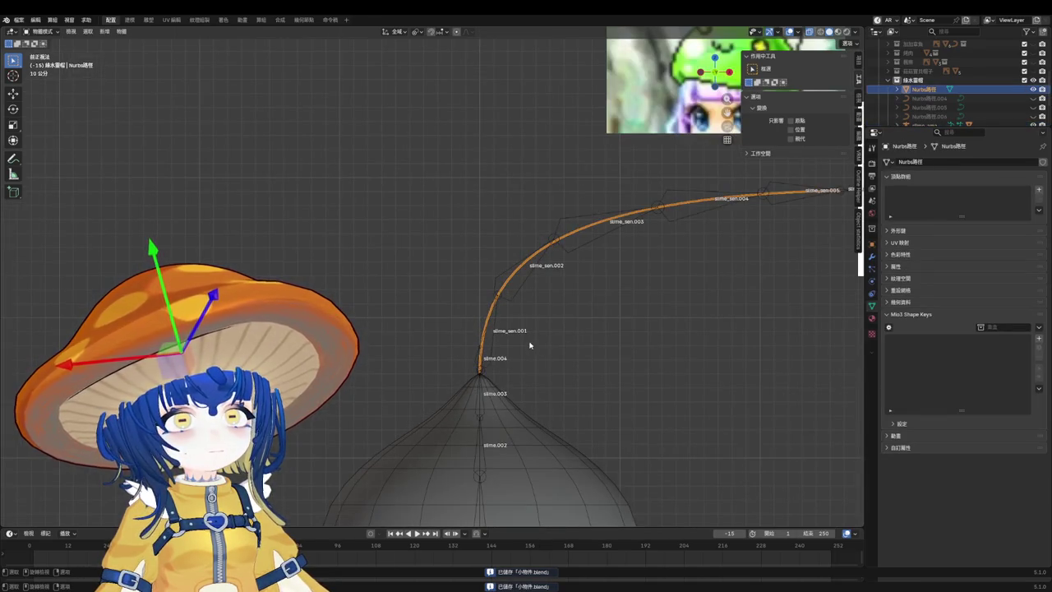
scroll(485, 332, "up", 3)
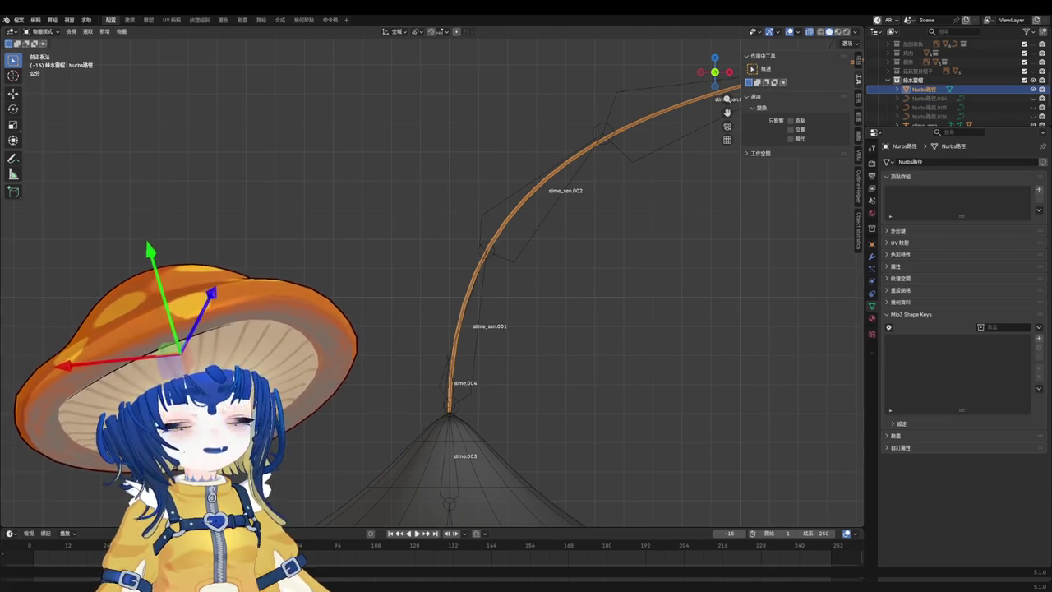
scroll(436, 295, "down", 1)
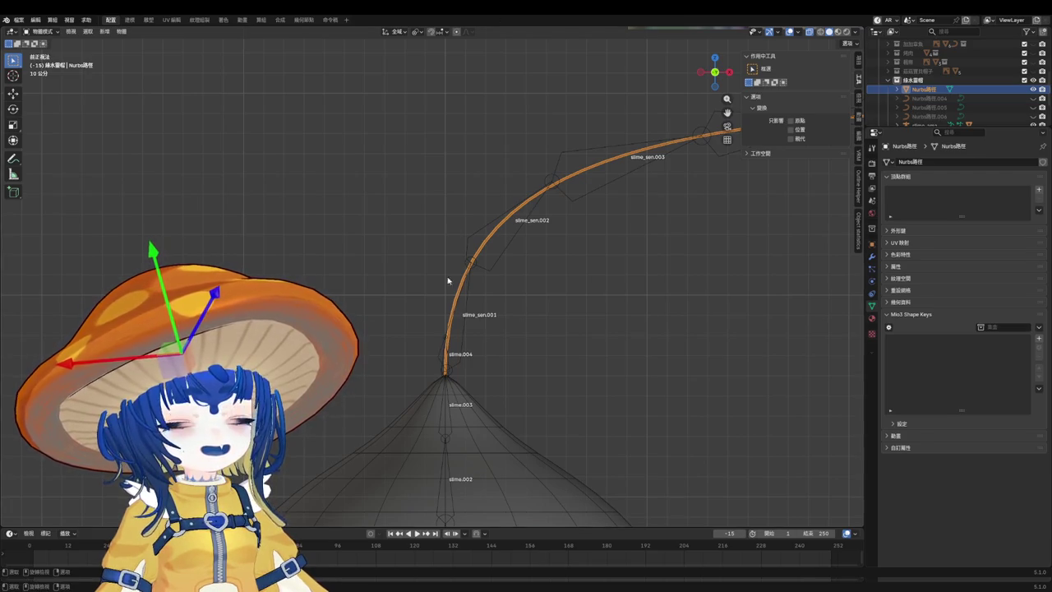
Save the file and deselect the antenna curve.
middle_click_drag(446, 282, 425, 255, "shift")
key("ctrl+s")
left_click(512, 350)
scroll(580, 349, "down", 5)
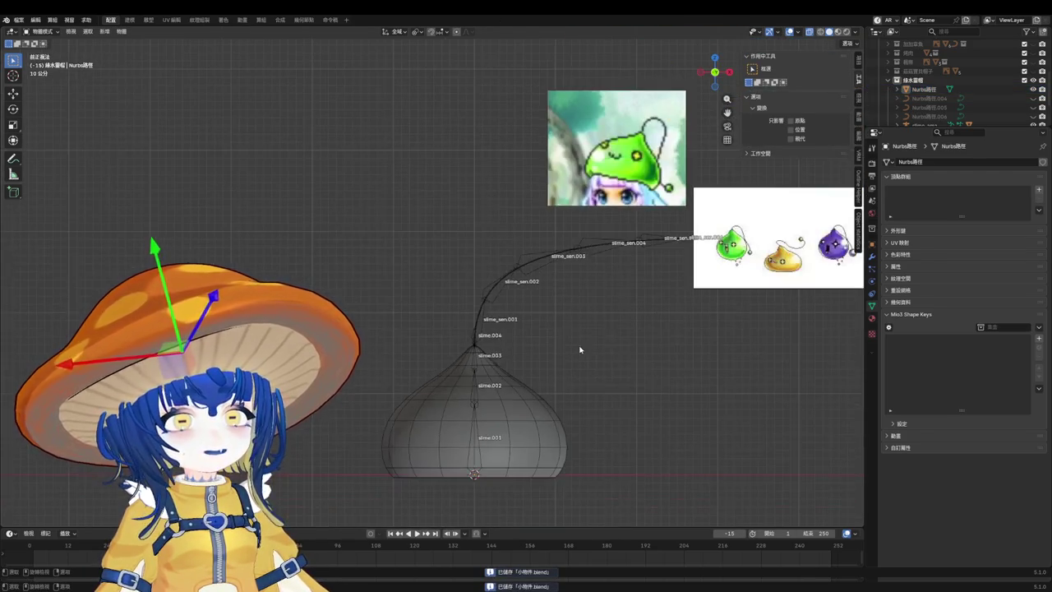
scroll(538, 306, "up", 3)
scroll(551, 306, "up", 5)
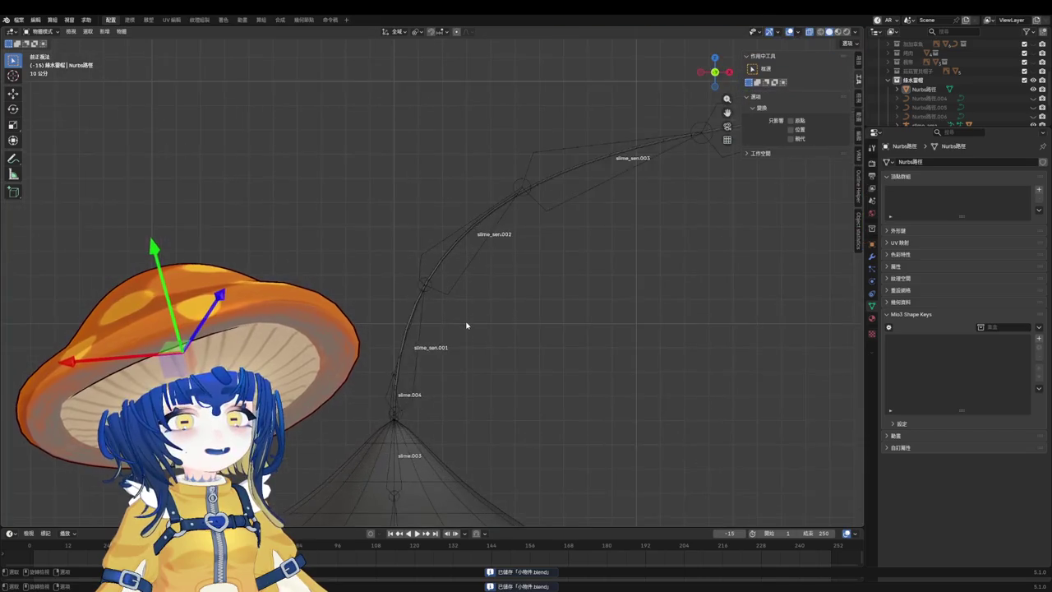
Parent the antenna curve to slime_ama with automatic weights, then reselect the armature.
left_click(398, 289)
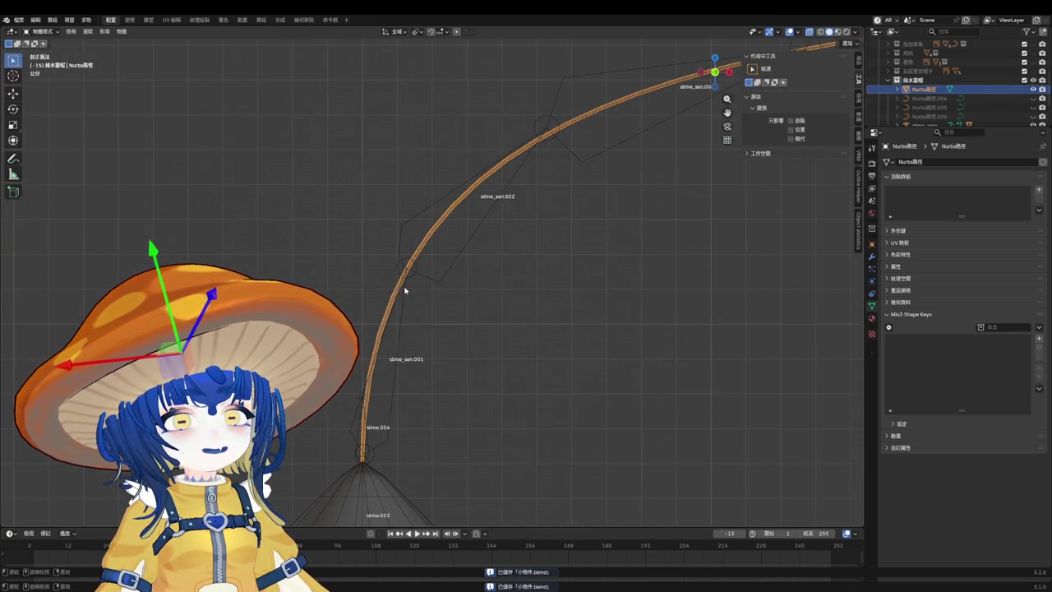
left_click(407, 288, "shift")
key("ctrl+p")
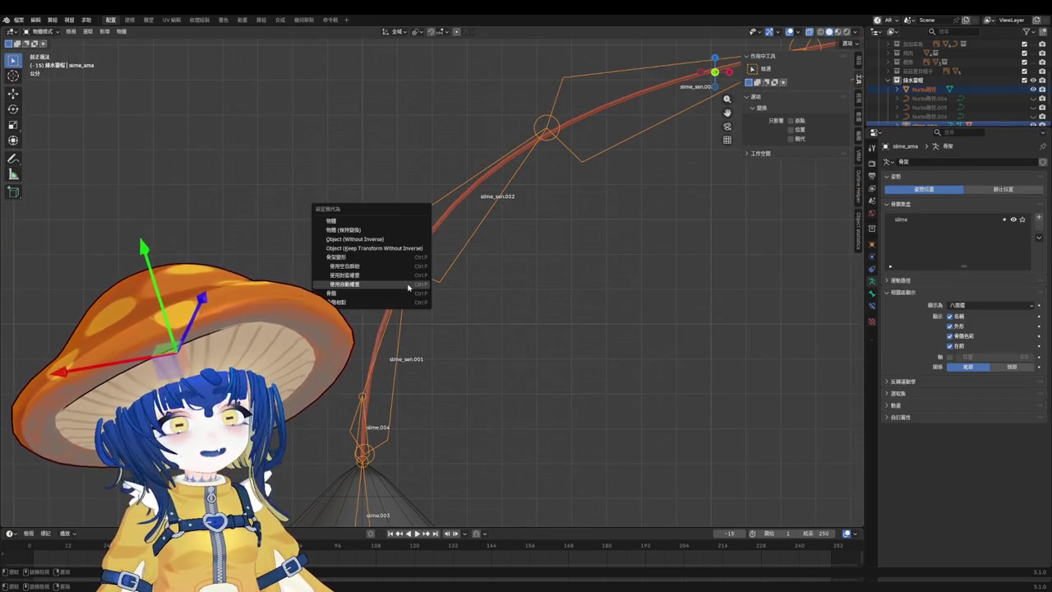
left_click(407, 287)
key("Tab")
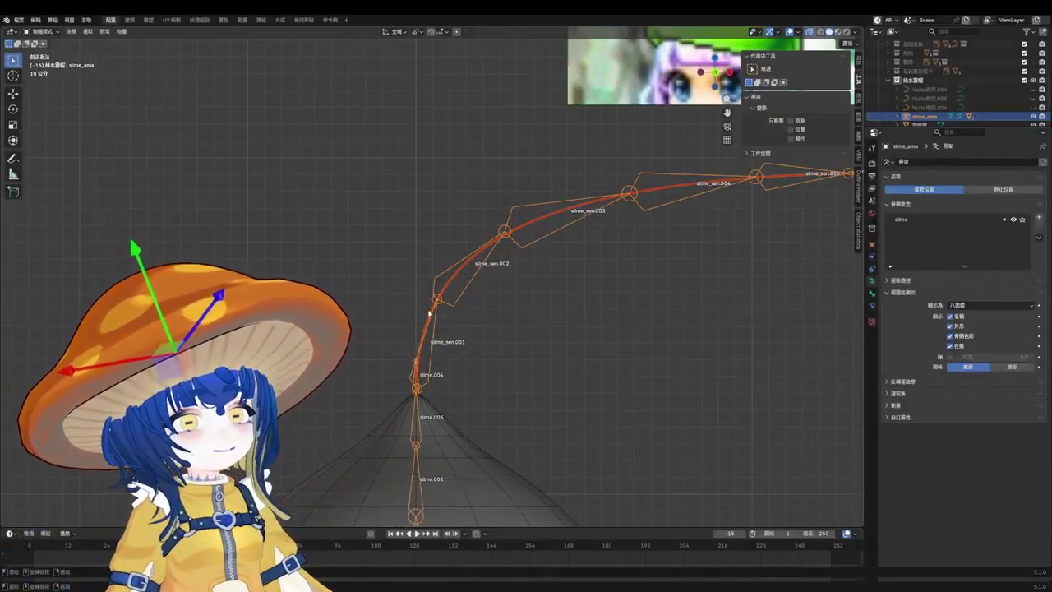
left_click(436, 310)
left_click(436, 311)
Switch slime_ama to Pose Mode and bend bones slime_sen.001 and slime_sen.002.
key("ctrl+Tab")
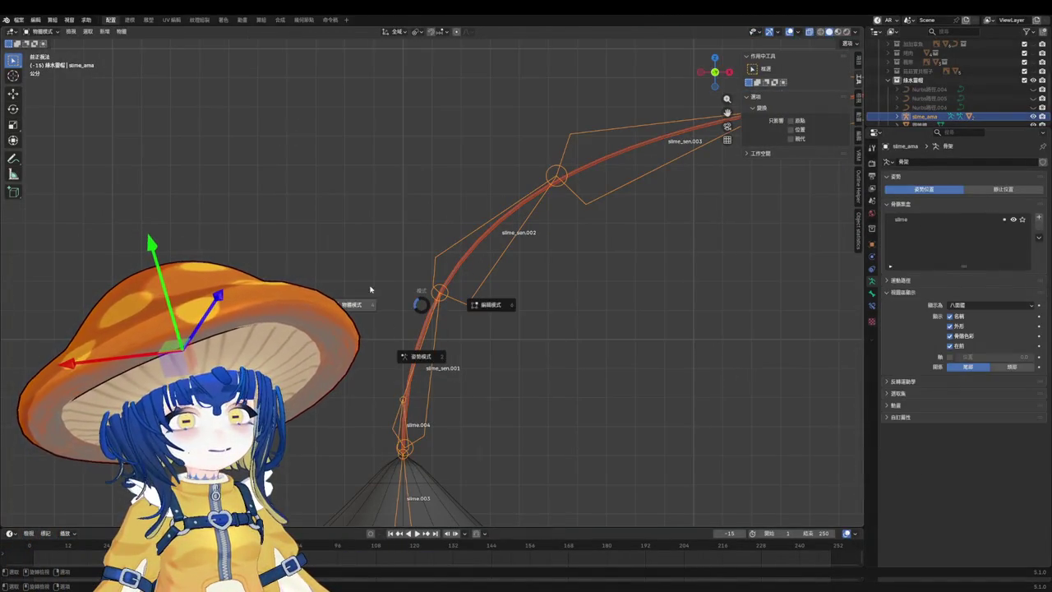
left_click(447, 353)
left_click(442, 312)
key("r")
left_click(488, 370)
left_click(530, 211)
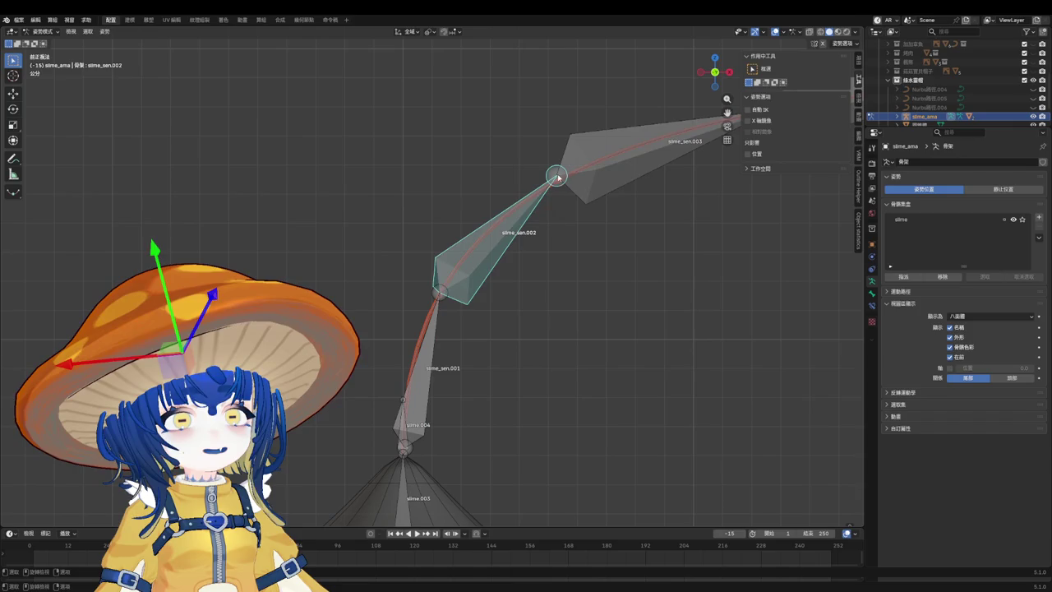
key("r")
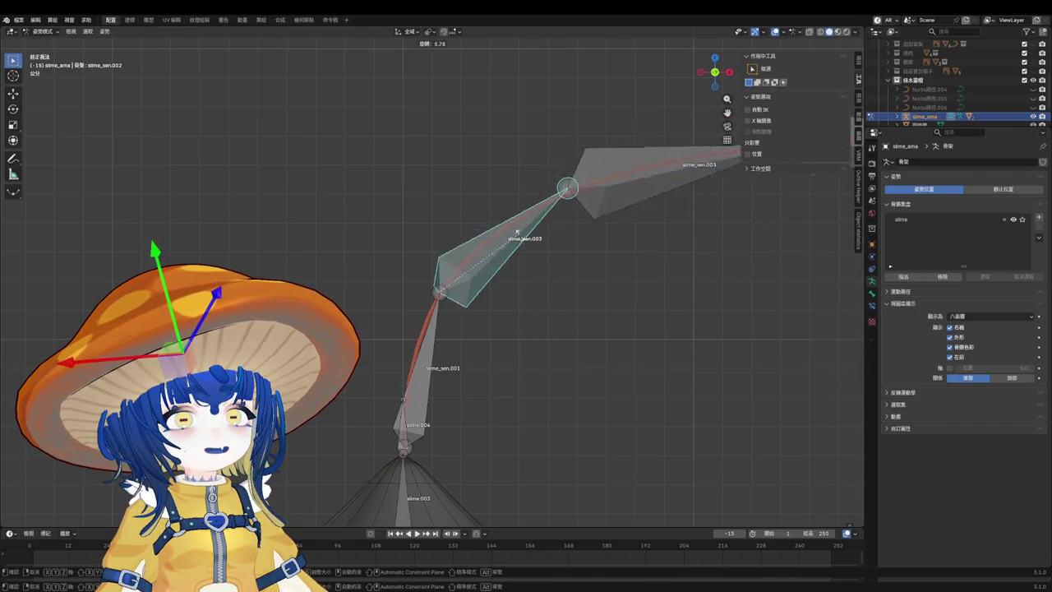
left_click(524, 244)
Test-rotate slime_sen.003 through slime_sen.005, keeping the slime_sen.004 bend, then enter Edit Mode.
scroll(627, 163, "down", 4)
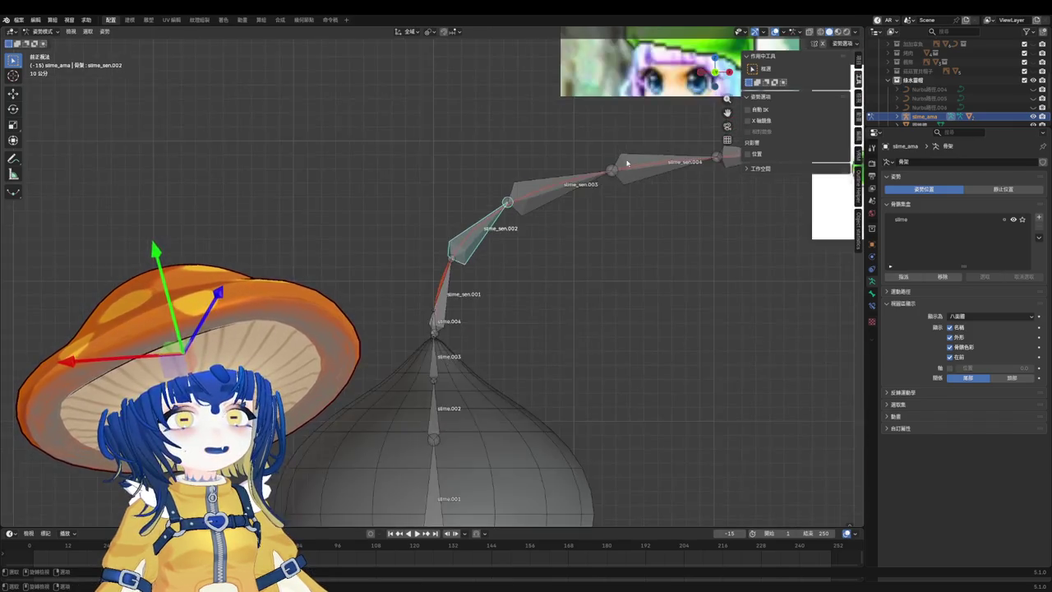
left_click(567, 182)
key("r")
right_click(575, 299)
middle_click_drag(721, 133, 584, 168, "shift")
left_click(549, 197)
key("r")
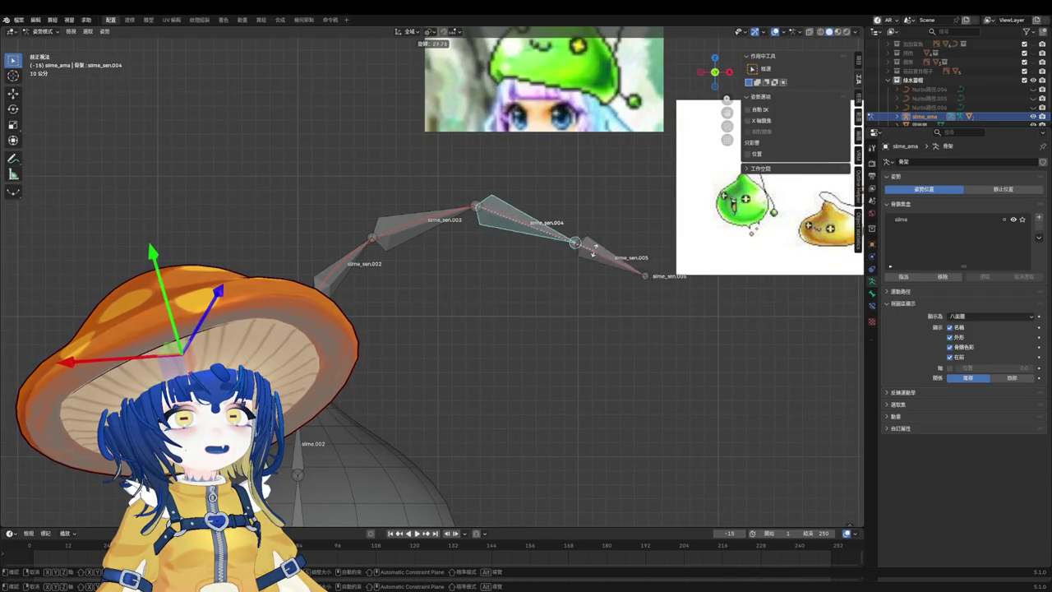
left_click(648, 222)
left_click(662, 194)
key("r")
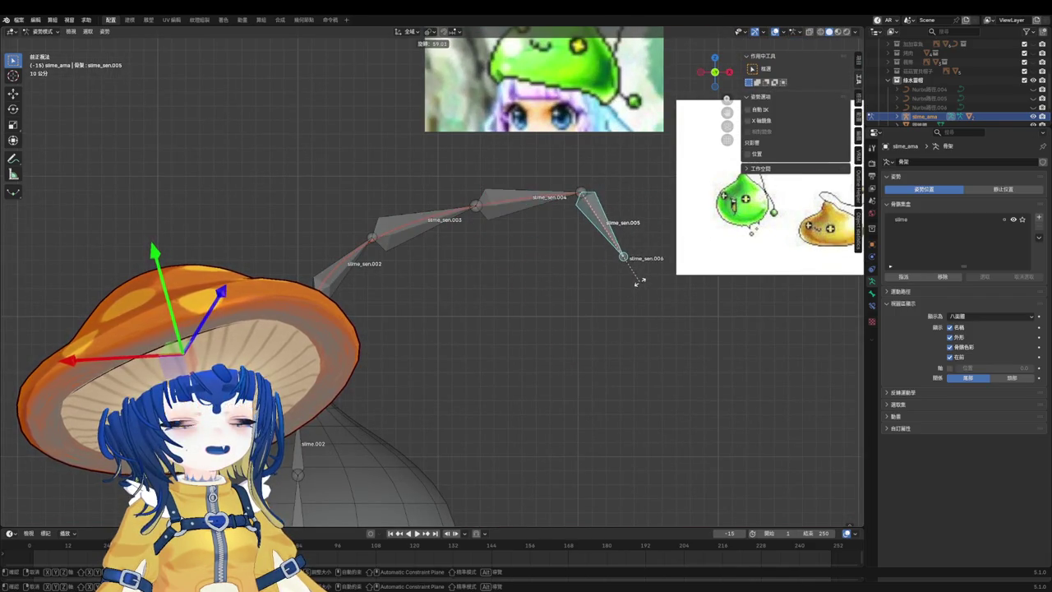
right_click(641, 281)
key("Tab")
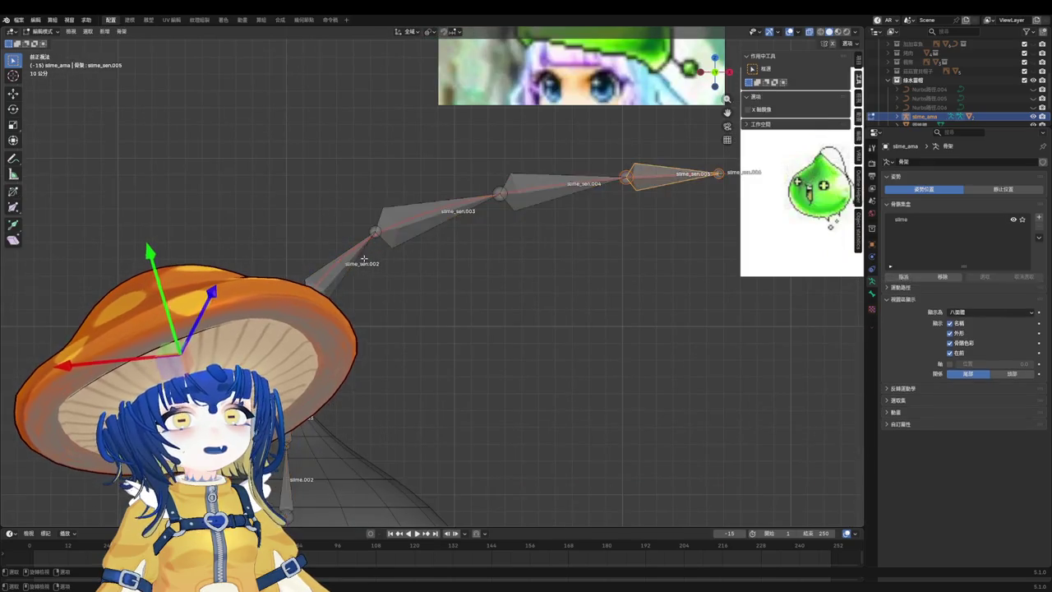
Leave armature Edit Mode, toggle the antenna curve's Edit Mode, and reselect the curve.
scroll(364, 259, "up", 1)
key("Tab")
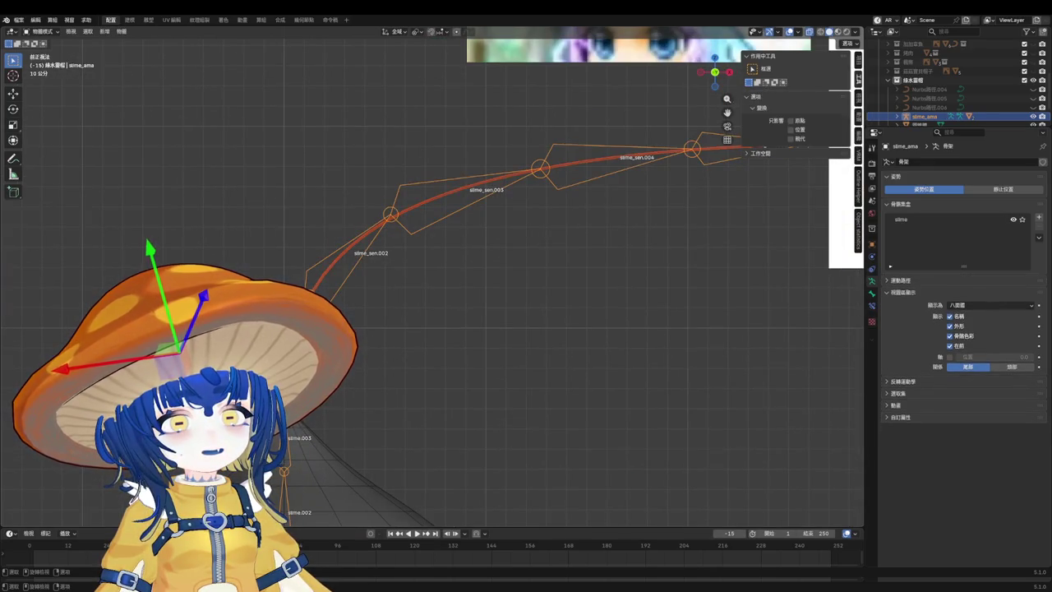
left_click(461, 194)
scroll(398, 303, "up", 3)
key("ctrl+Tab")
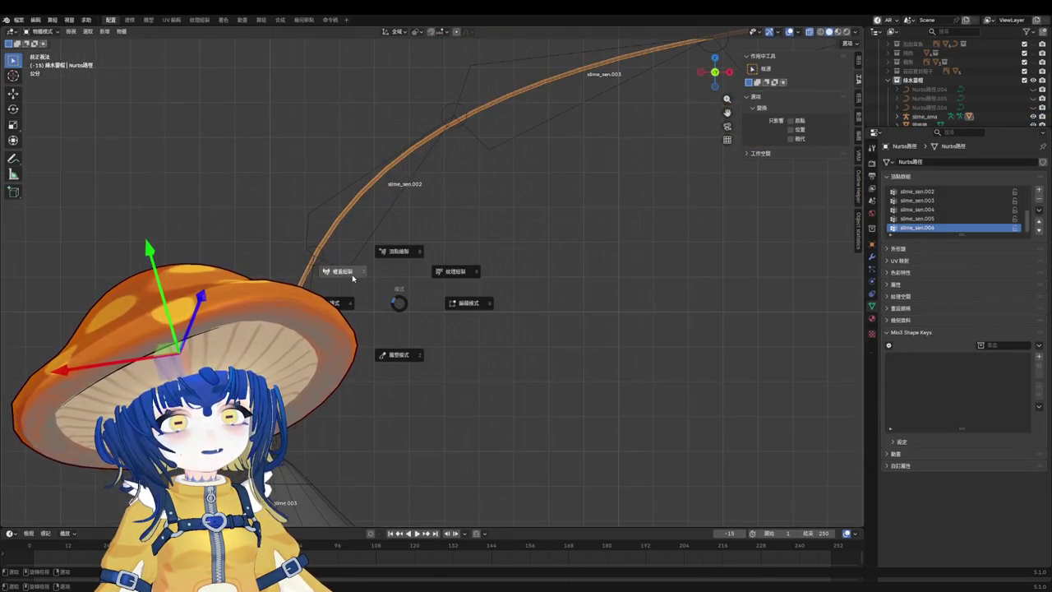
key("Tab")
key("Tab")
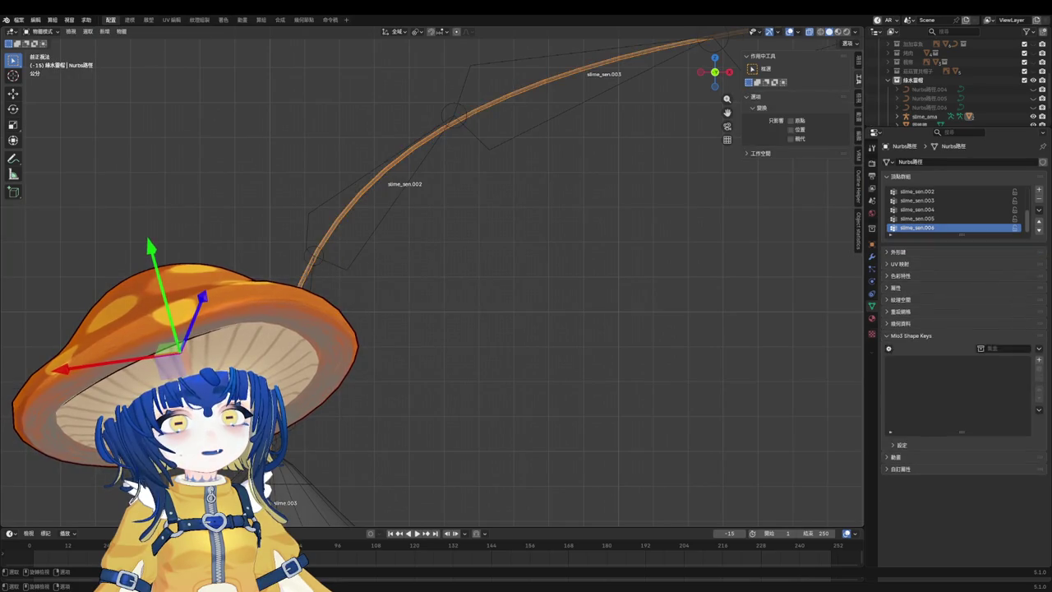
left_click(924, 116)
left_click(300, 276)
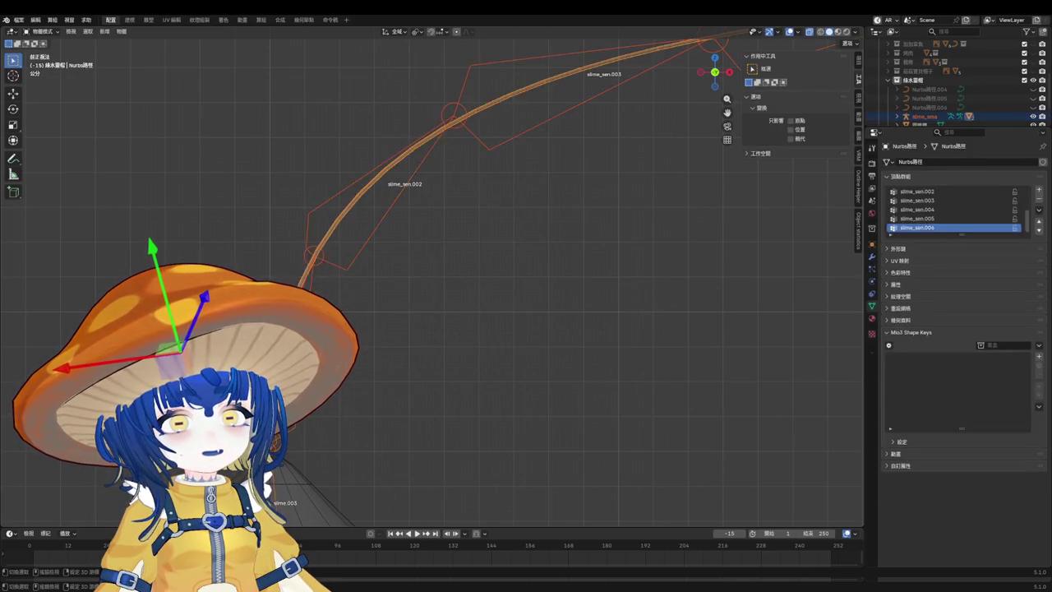
key("ctrl+Tab")
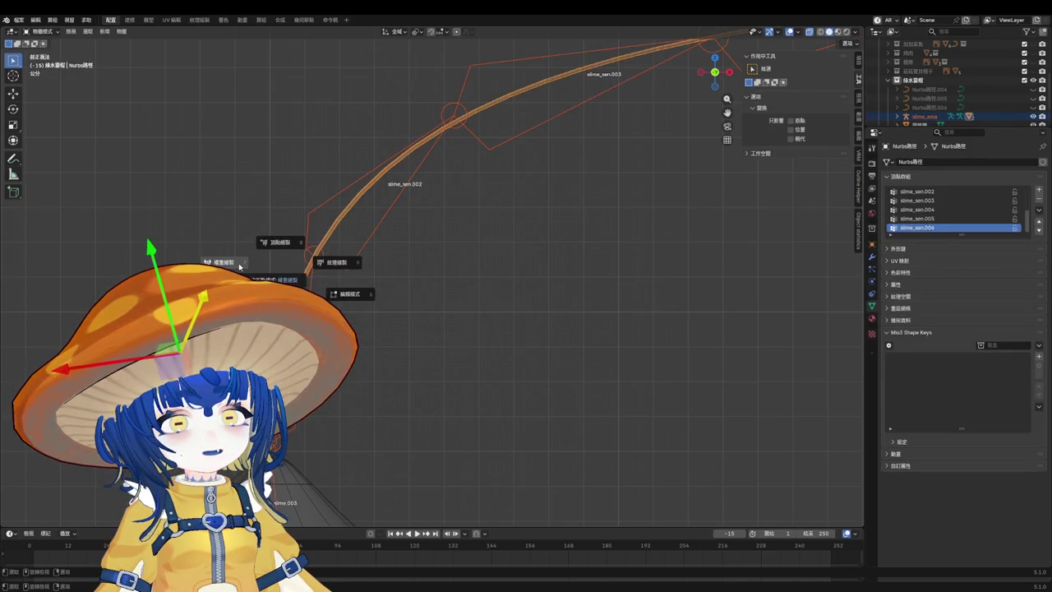
Select slime_ama and add a second bone collection named 'sen' beside 'slime'.
left_click(239, 265)
left_click(924, 116)
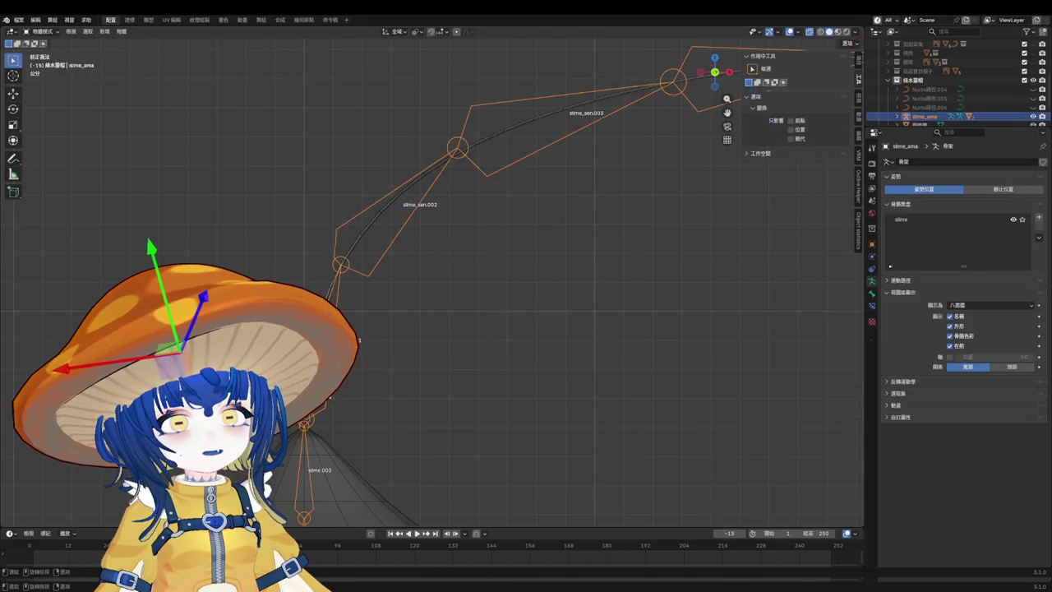
left_click(1040, 218)
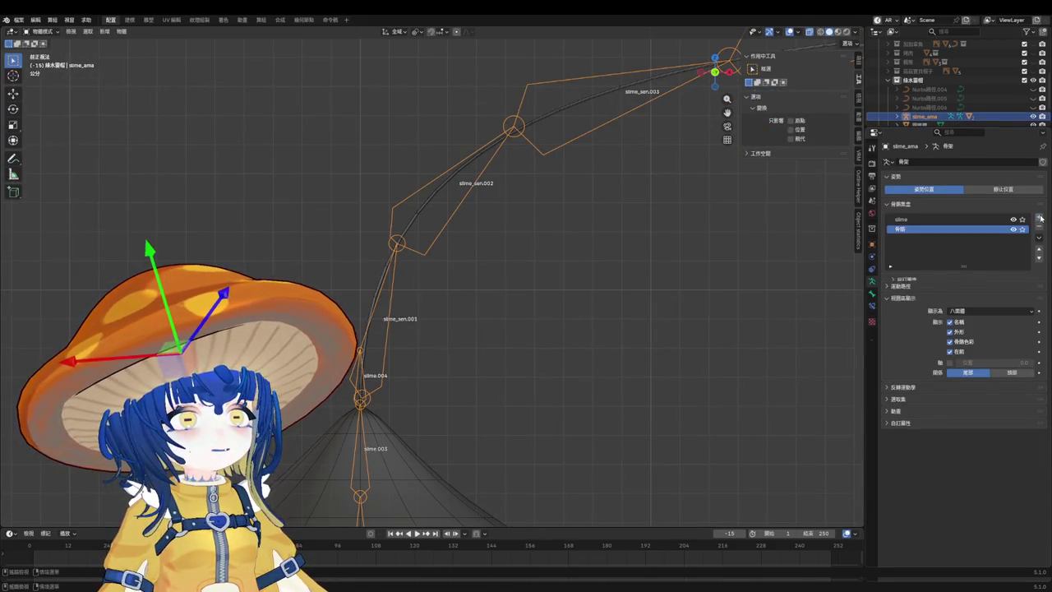
double_click(947, 228)
type("s")
type("l")
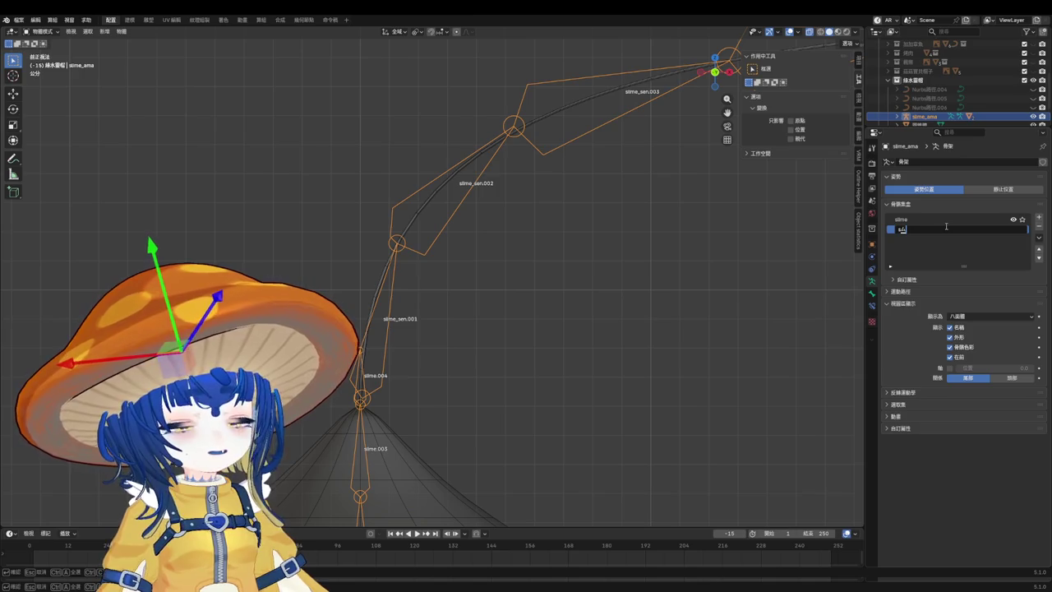
key("Return")
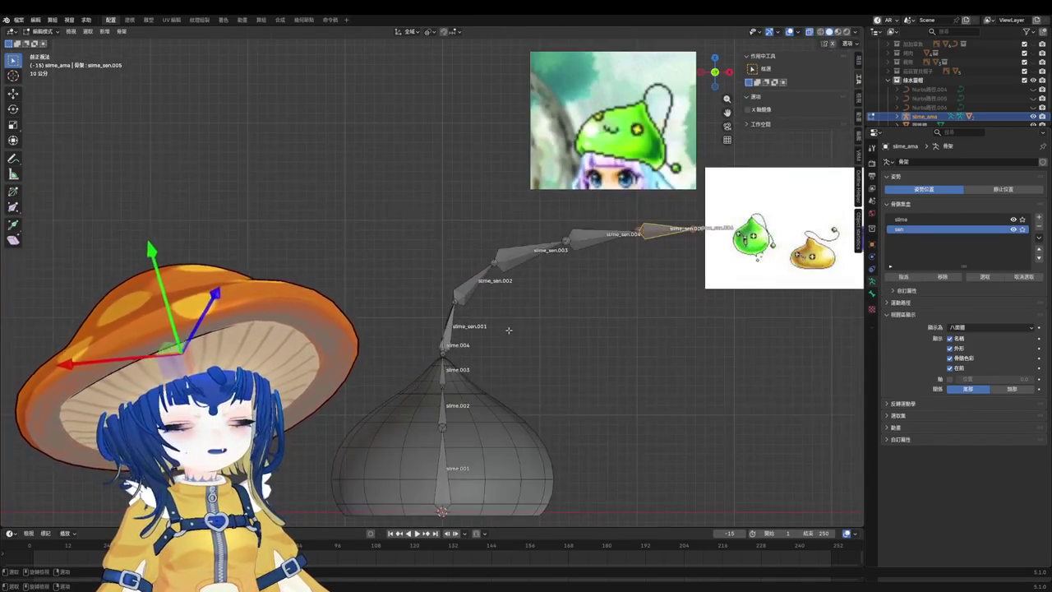
Select the antenna bone chain and move it out of the slime collection into sen.
left_click(451, 321, "shift")
left_click(608, 238, "ctrl")
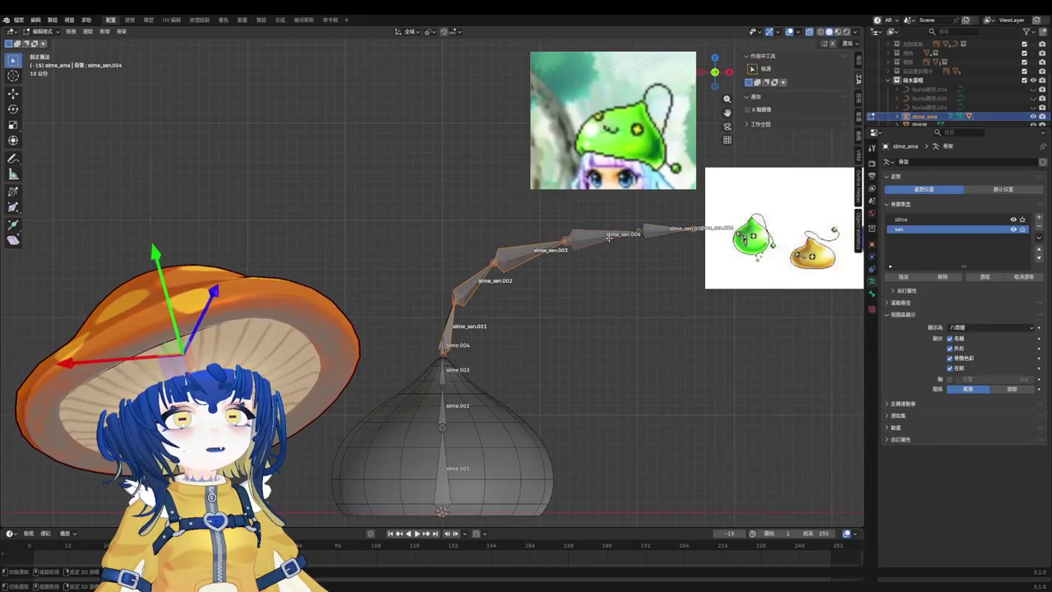
left_click(608, 237)
key("KP_Decimal")
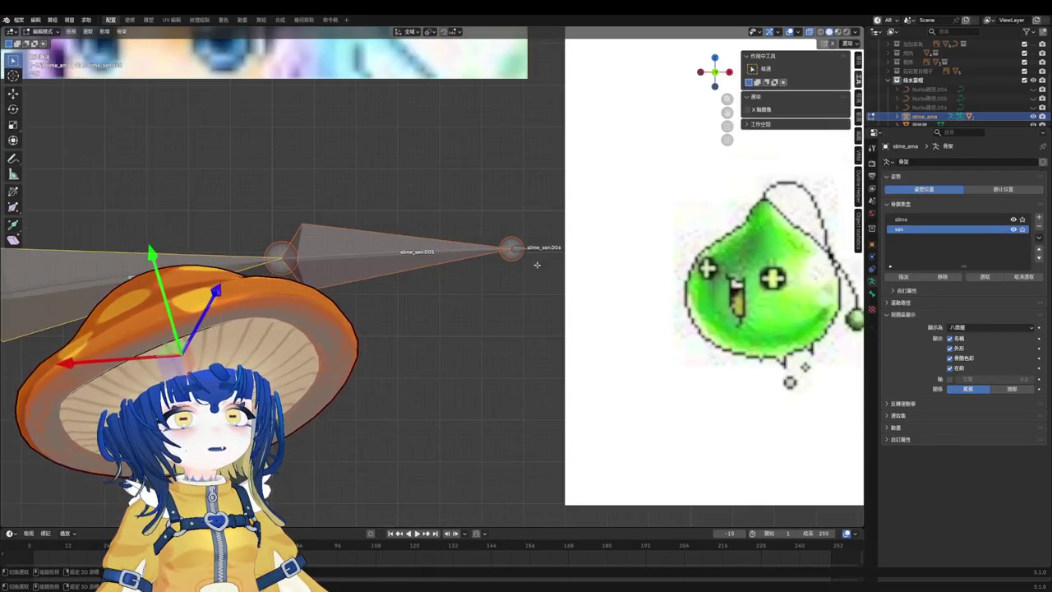
scroll(537, 264, "down", 3)
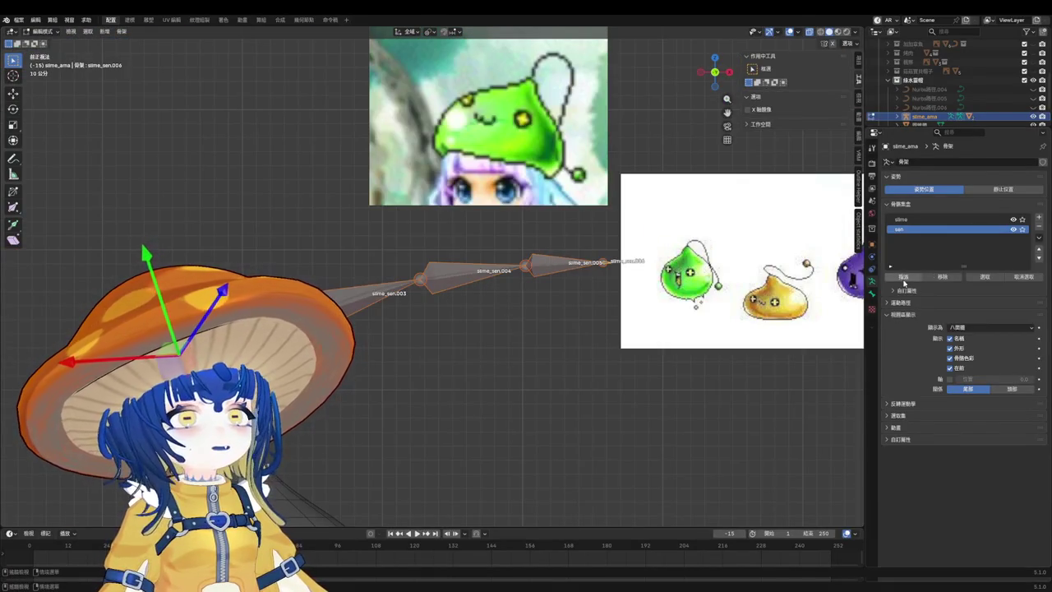
key("ctrl+Tab")
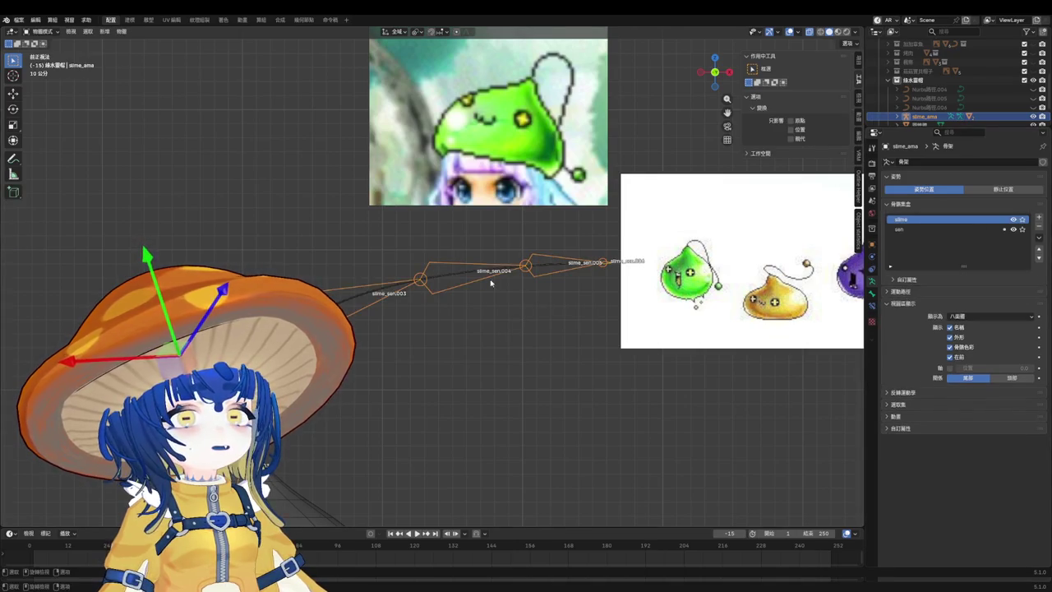
key("ctrl+Tab")
left_click(943, 277)
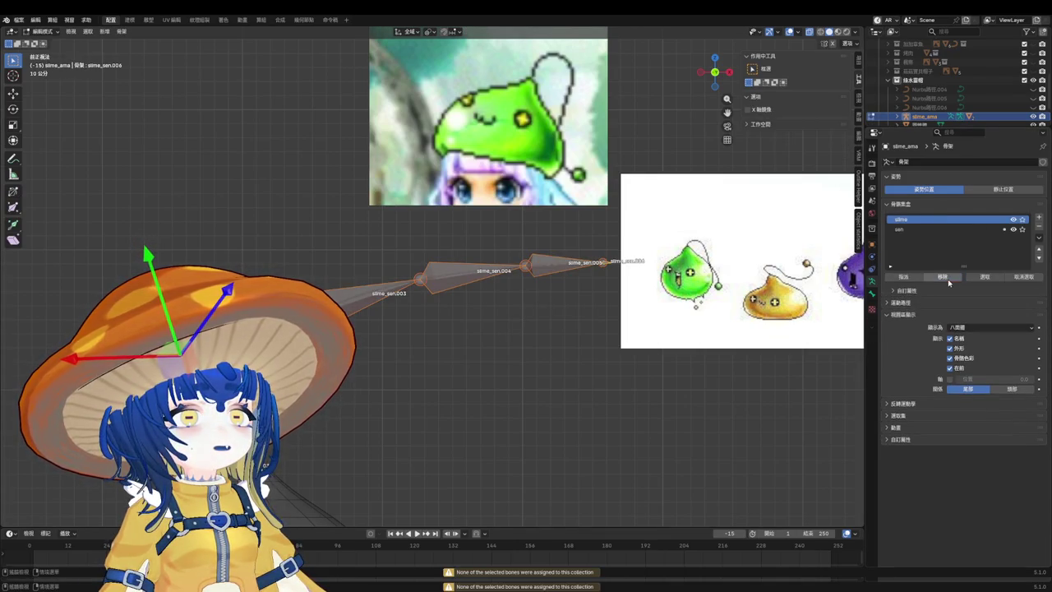
key("ctrl+Tab")
key("KP_Decimal")
Hide the slime collection, save, and split the antenna bones into their own armature.
left_click(1014, 220)
key("ctrl+s")
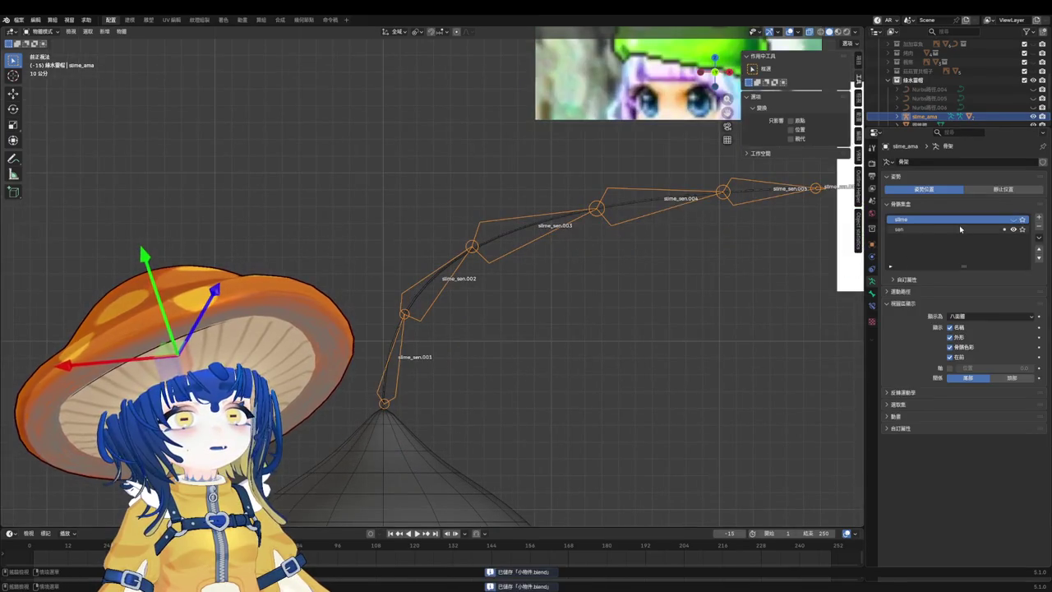
key("Tab")
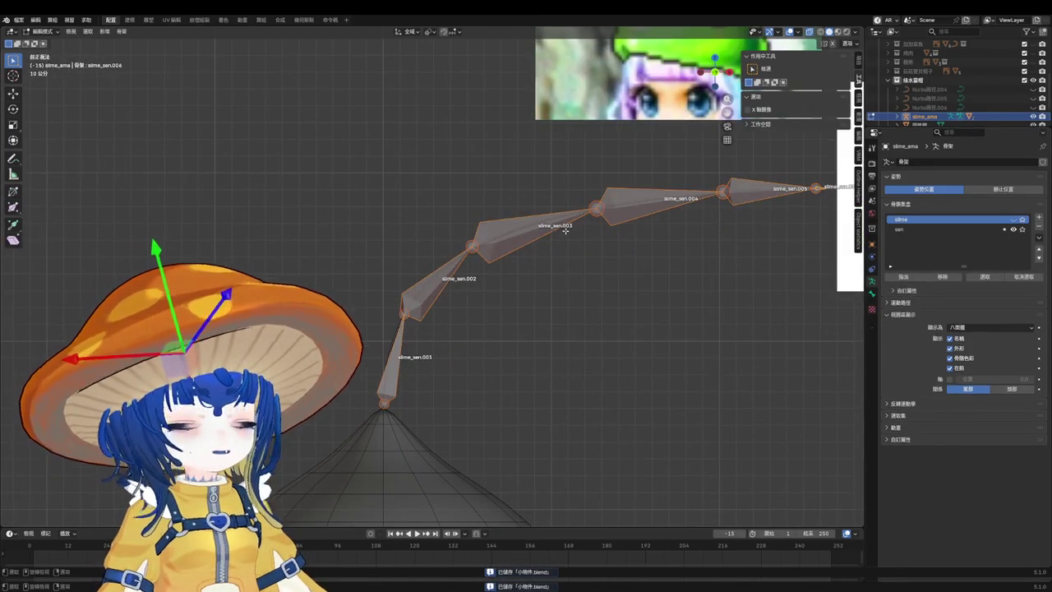
key("alt+a")
key("ctrl+z")
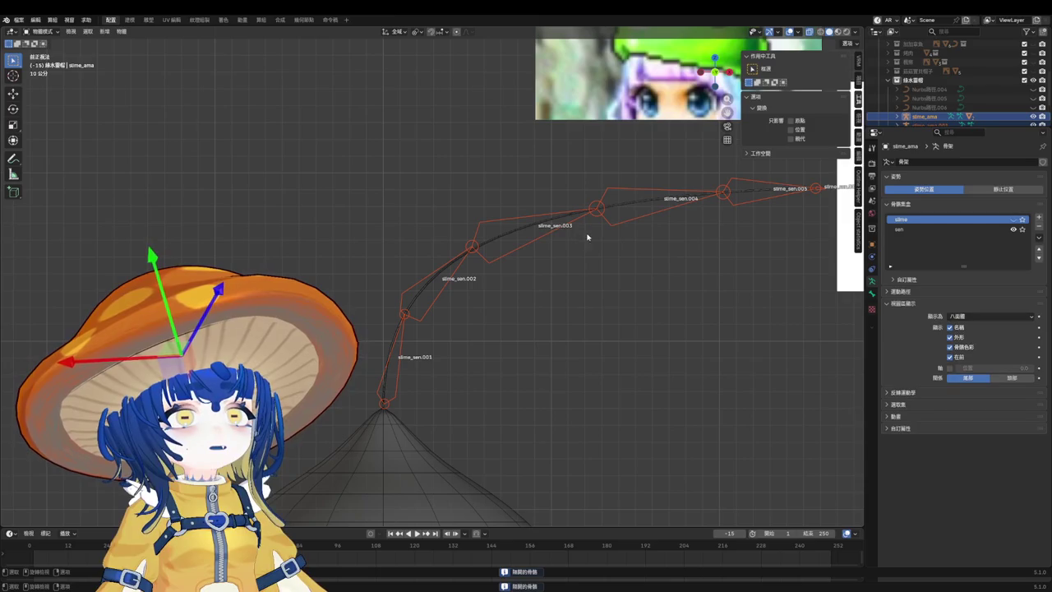
Make slime_ama.001 the active armature in the Outliner and select its sen bone collection.
scroll(933, 91, "down", 3)
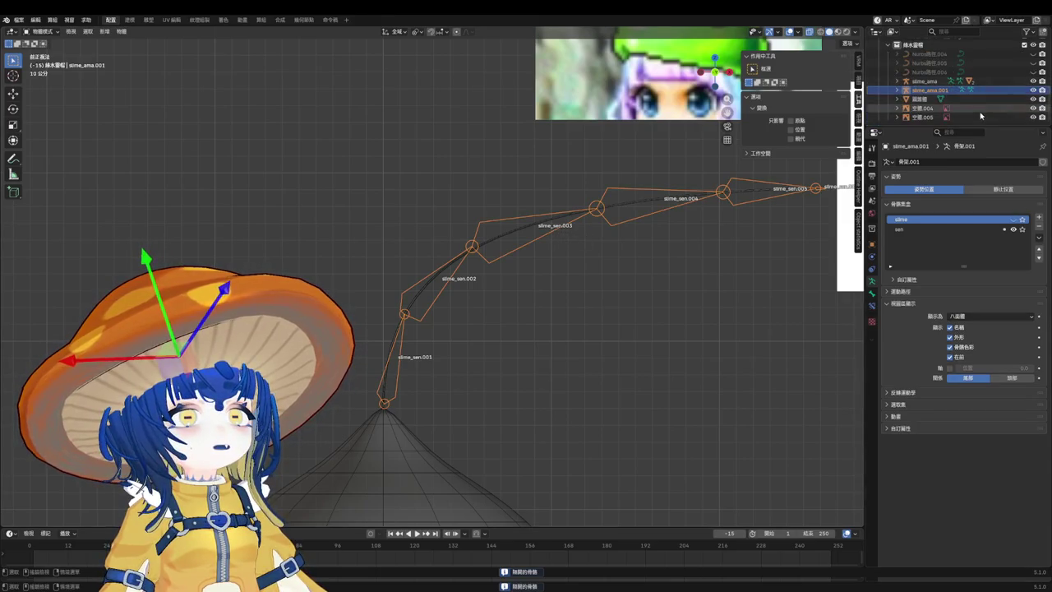
left_click(927, 81)
left_click(933, 90)
left_click(930, 84)
left_click(930, 91)
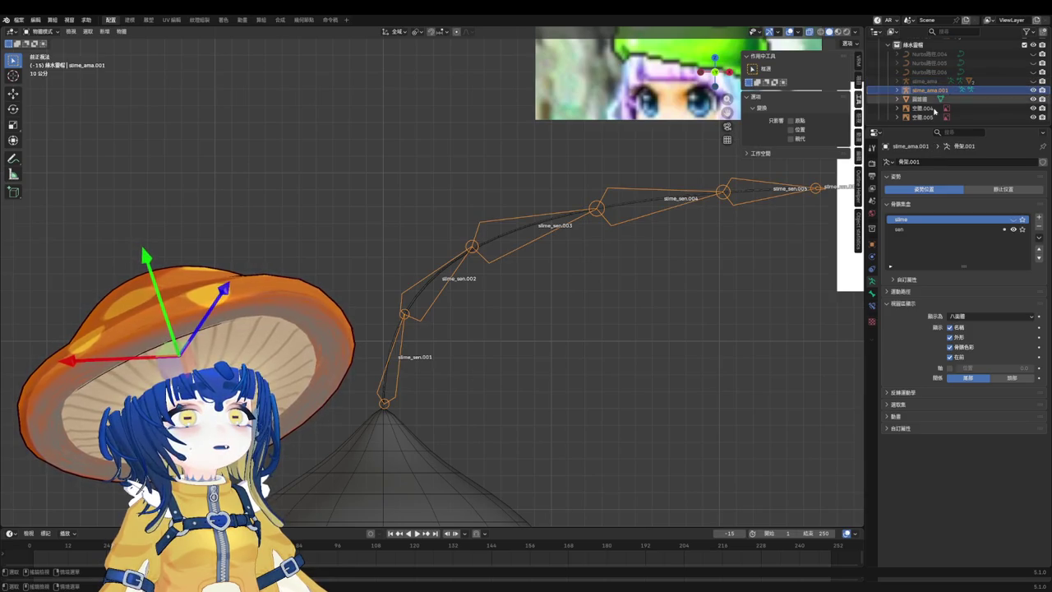
left_click(937, 230)
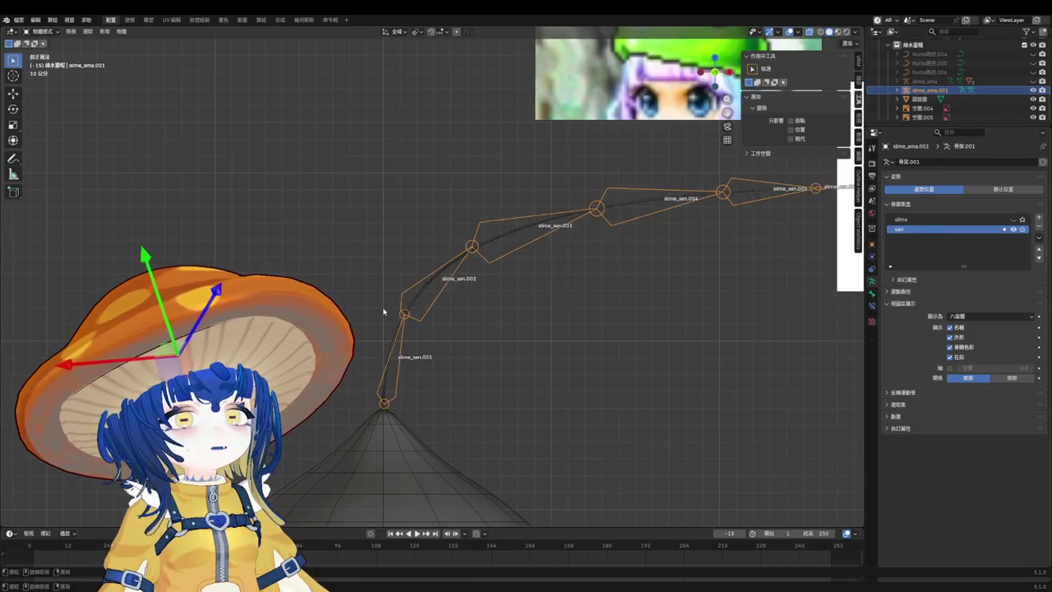
scroll(361, 312, "up", 3)
scroll(349, 315, "up", 1)
scroll(353, 321, "up", 1)
Return the antenna curve to Object Mode.
key("alt+q")
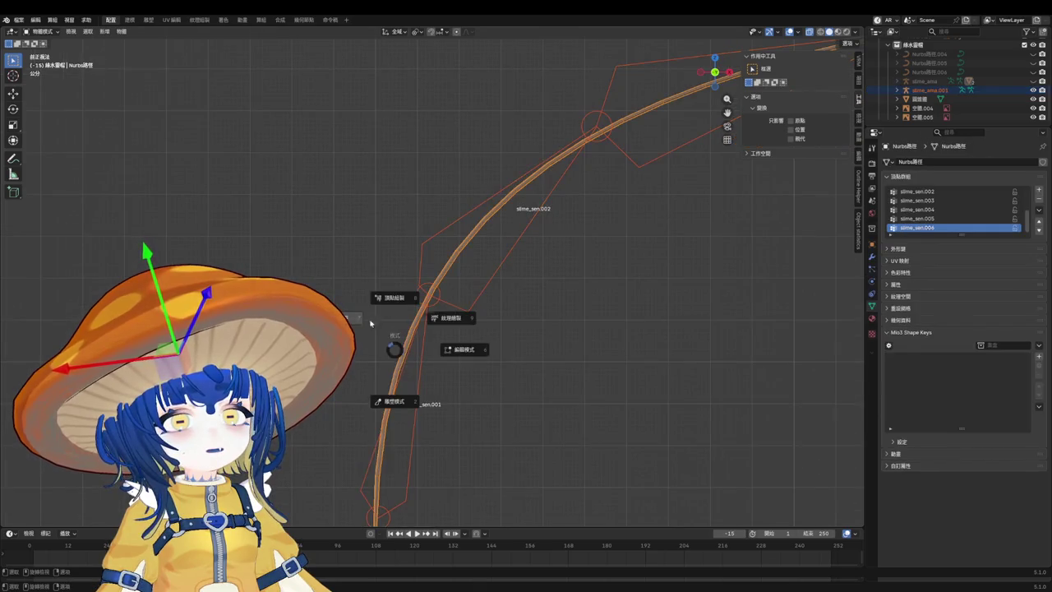
scroll(422, 352, "down", 2)
key("ctrl+Tab")
left_click(406, 359)
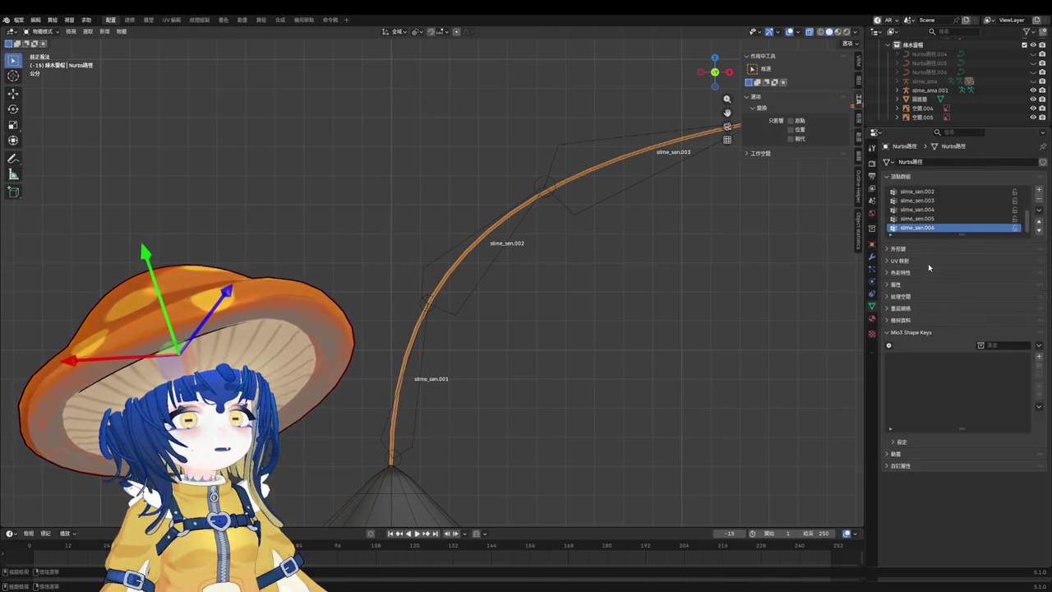
Select the armature with the curve active and switch the curve to Weight Paint.
left_click(420, 355)
left_click(409, 353, "shift")
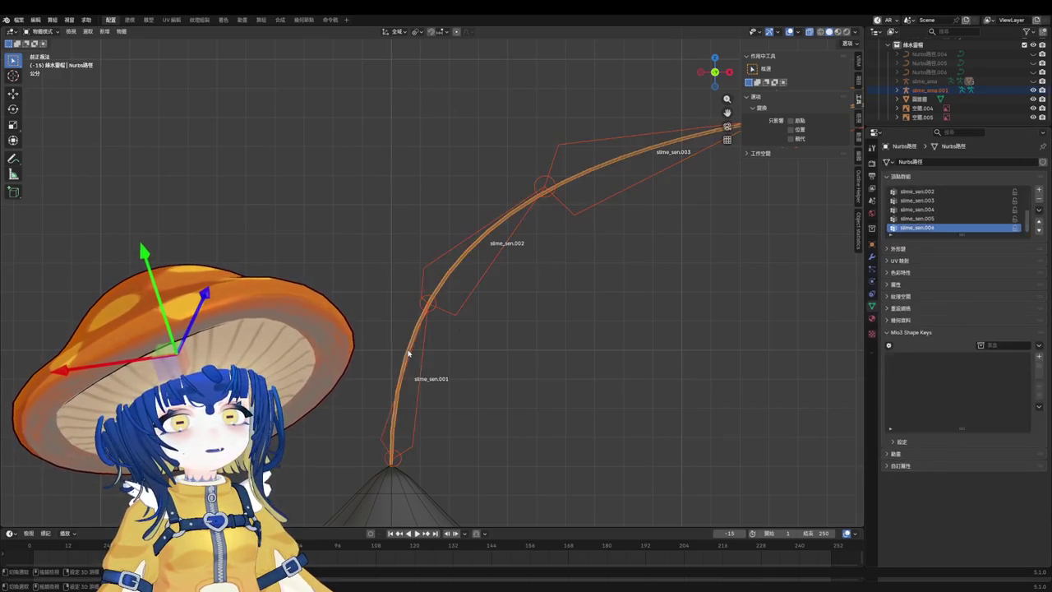
key("ctrl+Tab")
left_click(353, 310)
scroll(424, 373, "up", 3)
scroll(424, 373, "up", 3)
scroll(424, 373, "up", 3)
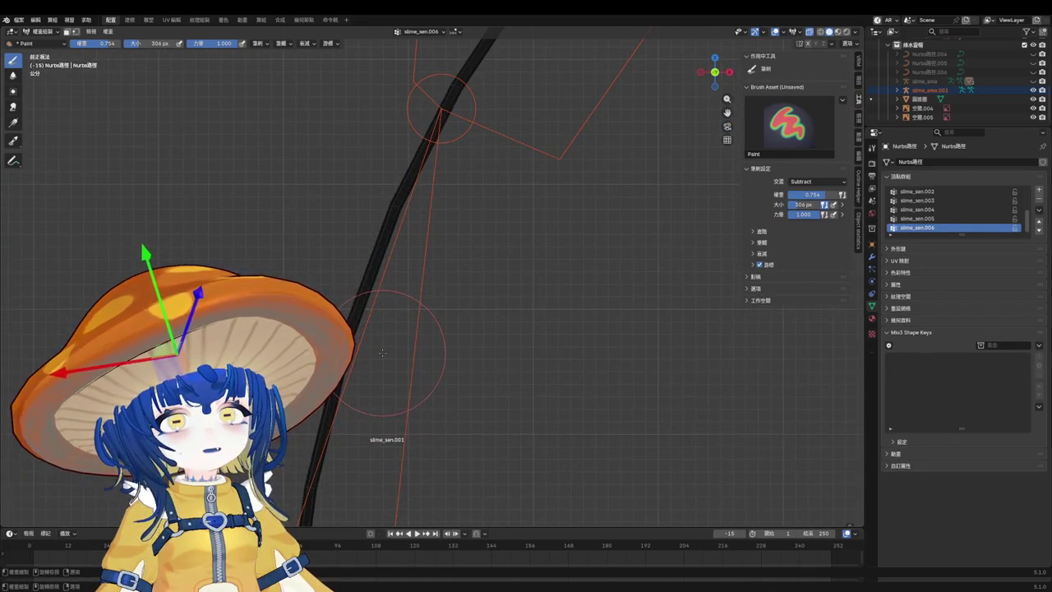
Toggle the curve through Edit Mode back to Object Mode and show its Armature modifier settings.
key("Tab")
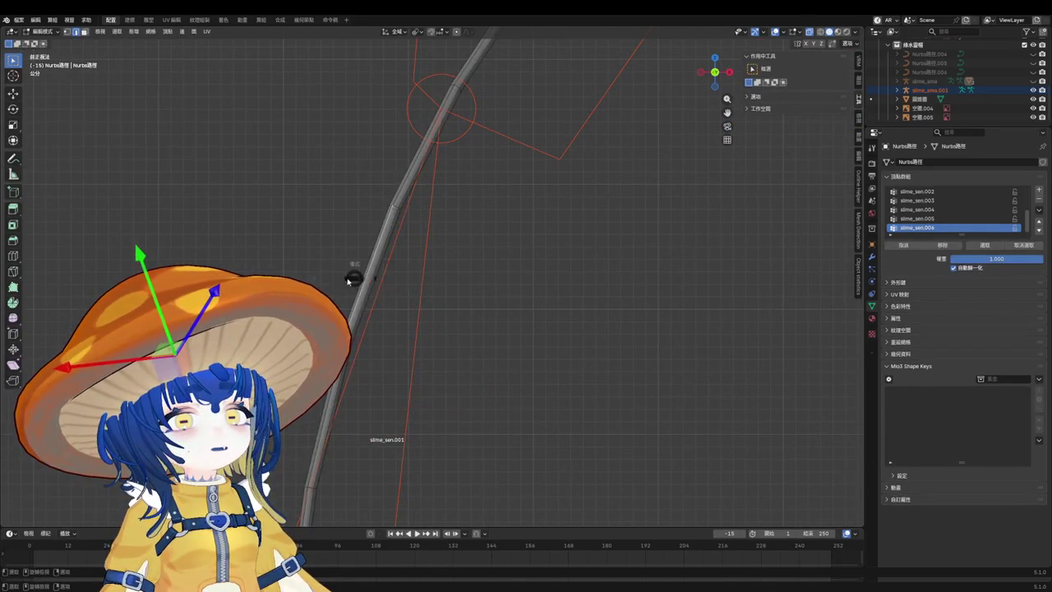
key("Tab")
left_click(872, 256)
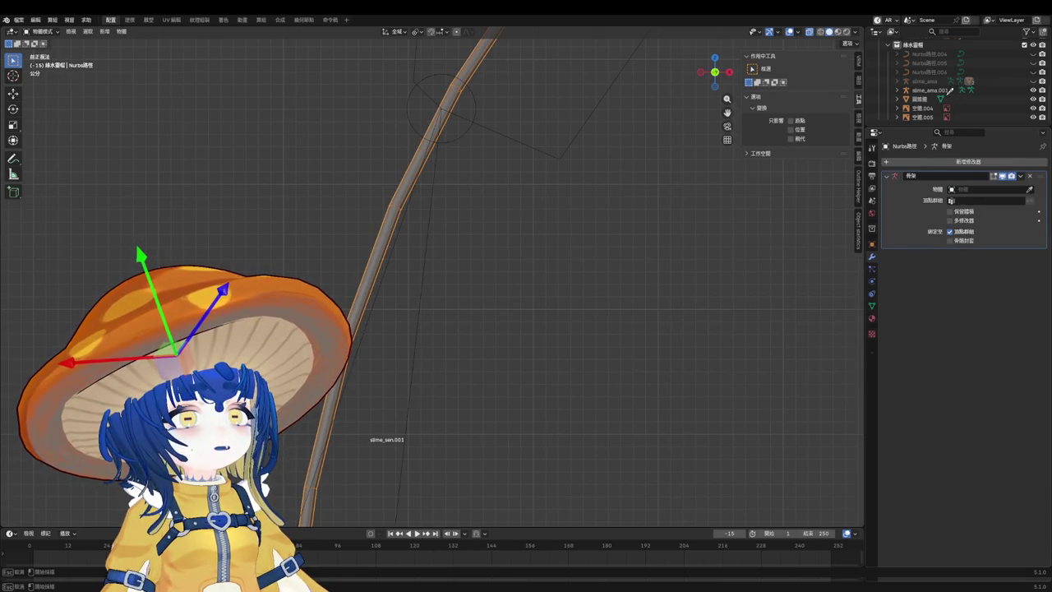
scroll(612, 246, "down", 3)
Put the curve with its armature into Weight Paint and pick a bone to inspect its weights.
left_click(468, 282)
key("ctrl+Tab")
left_click(436, 272)
left_click(487, 305, "ctrl")
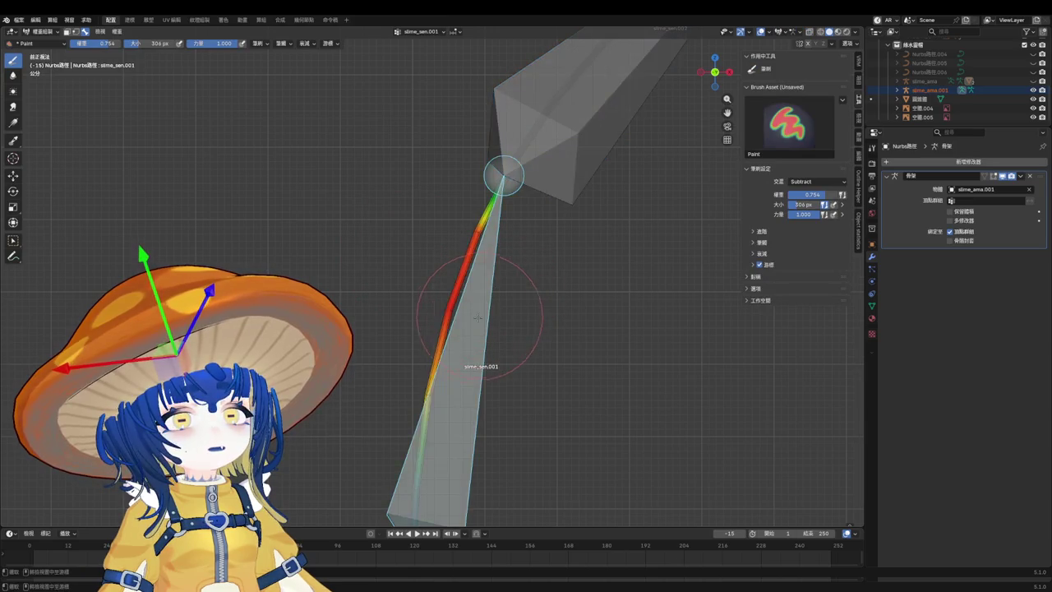
scroll(482, 317, "down", 5)
mouse_move(446, 329)
middle_mouse_down()
mouse_move(526, 346)
mouse_move(482, 341)
mouse_move(513, 341)
mouse_move(505, 294)
mouse_move(531, 236)
mouse_move(485, 255)
middle_mouse_up()
scroll(494, 260, "up", 4)
scroll(494, 261, "up", 3)
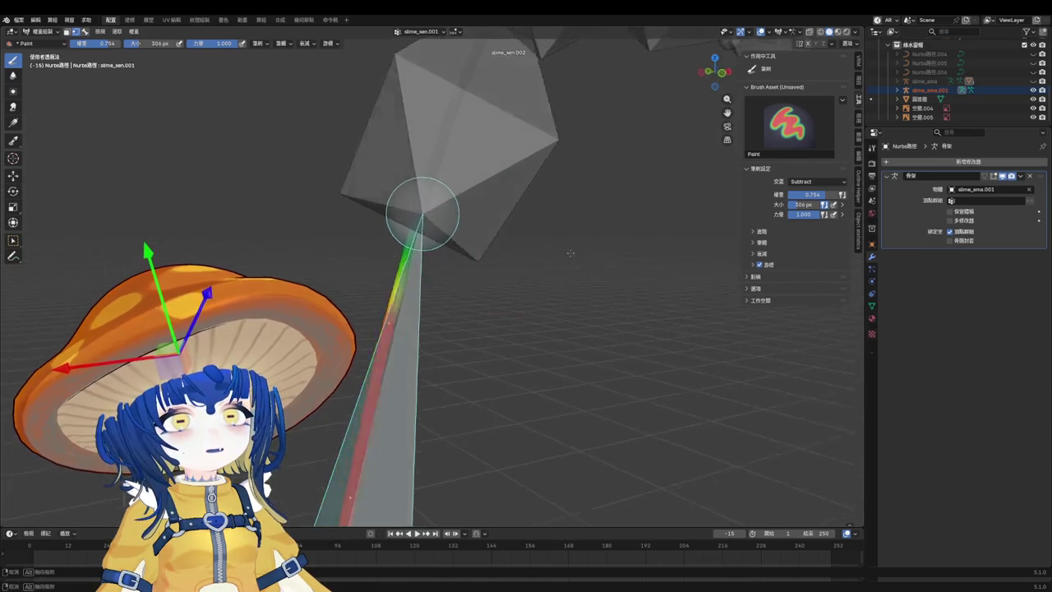
scroll(485, 254, "down", 2)
scroll(509, 254, "down", 3)
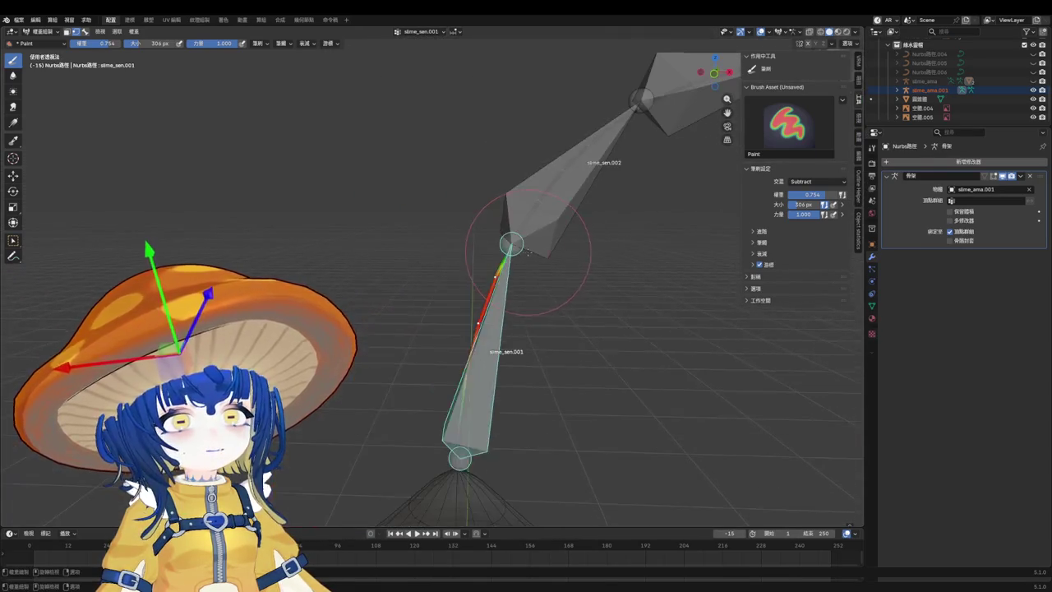
scroll(538, 272, "up", 1)
Smooth the vertex weights for bones slime_sen.001 and slime_sen.002.
key("q")
left_click(485, 267)
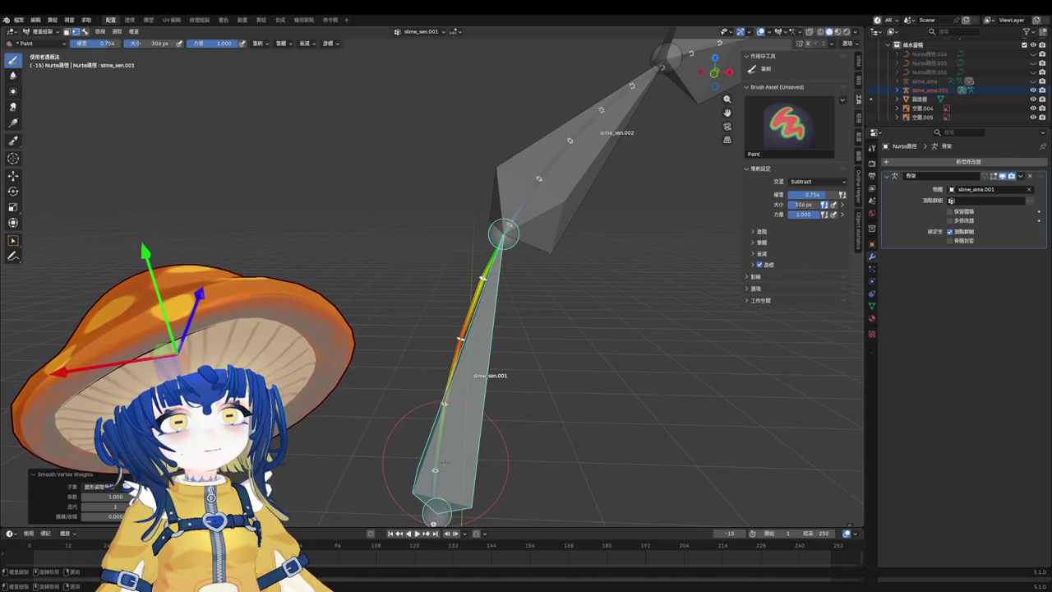
scroll(359, 481, "down", 2)
scroll(435, 482, "up", 4)
left_click(475, 304, "ctrl")
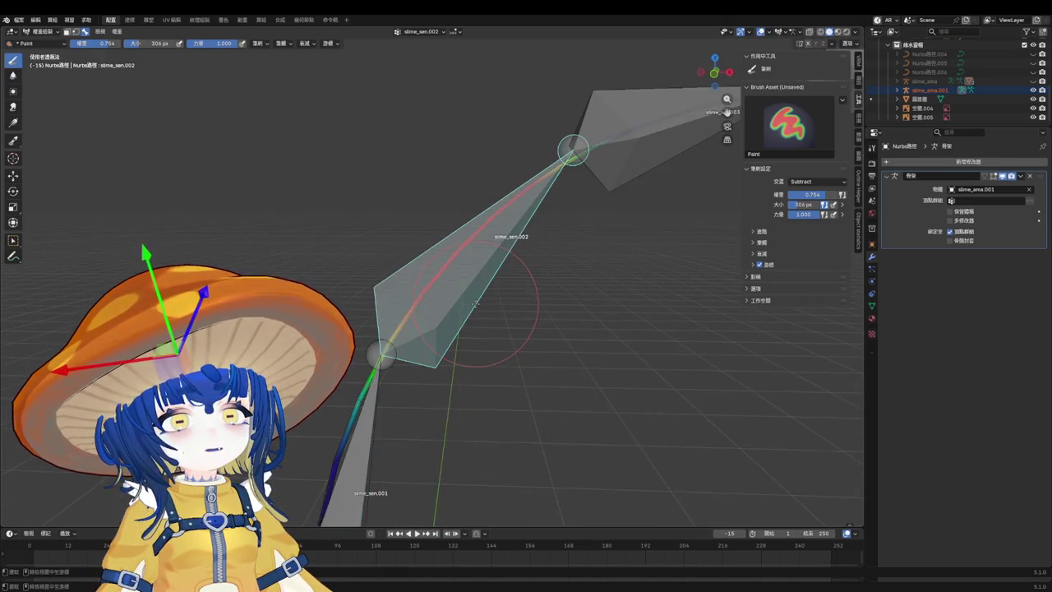
key("q")
left_click(486, 339)
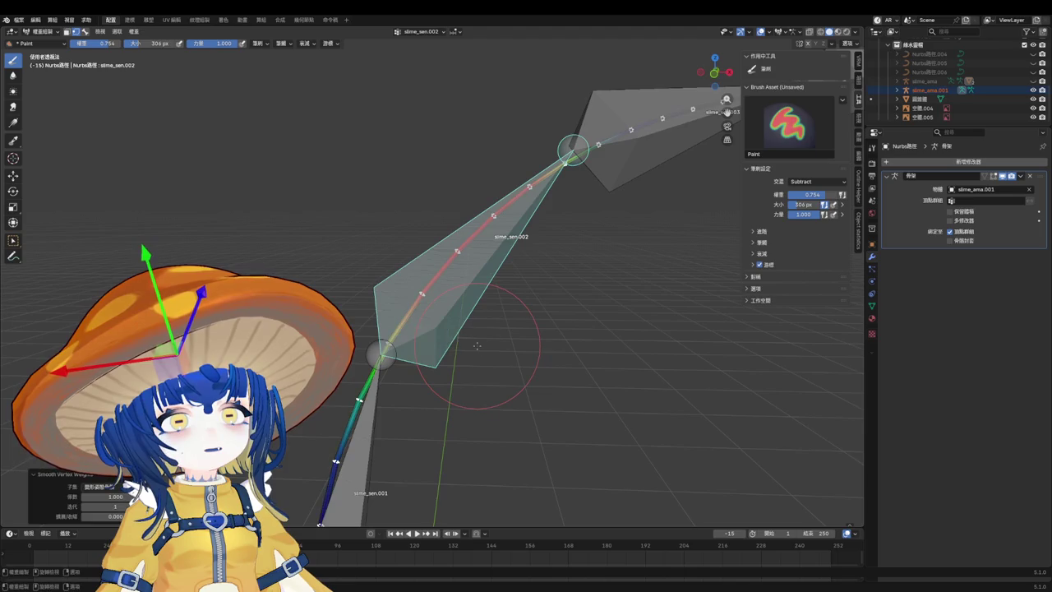
scroll(509, 320, "down", 3)
scroll(527, 305, "up", 3)
Smooth the vertex weights for bones slime_sen.003 and slime_sen.004.
left_click(592, 222, "ctrl")
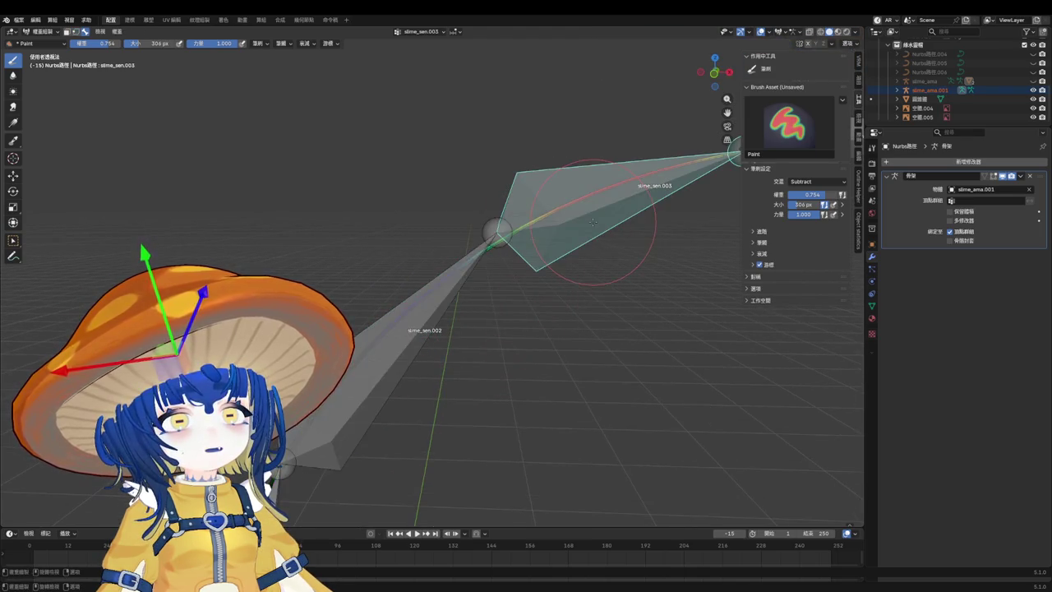
key("q")
left_click(580, 245)
scroll(581, 245, "down", 2)
left_click(616, 236, "ctrl")
key("q")
left_click(630, 256)
scroll(630, 247, "up", 3)
Smooth slime_sen.005's vertex weights and put the curve into Edit Mode.
key("q")
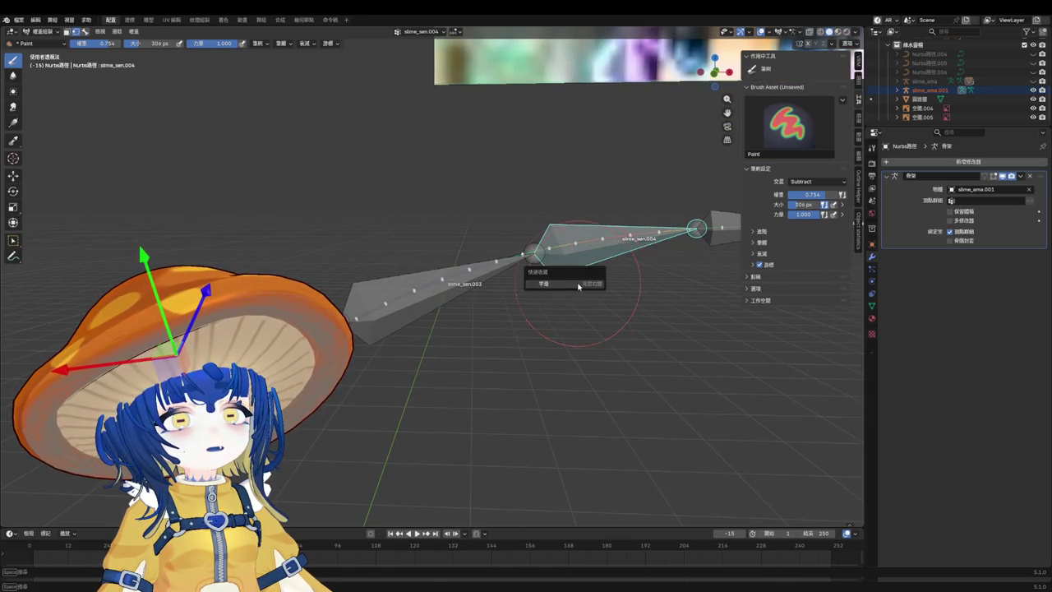
left_click(633, 246, "ctrl")
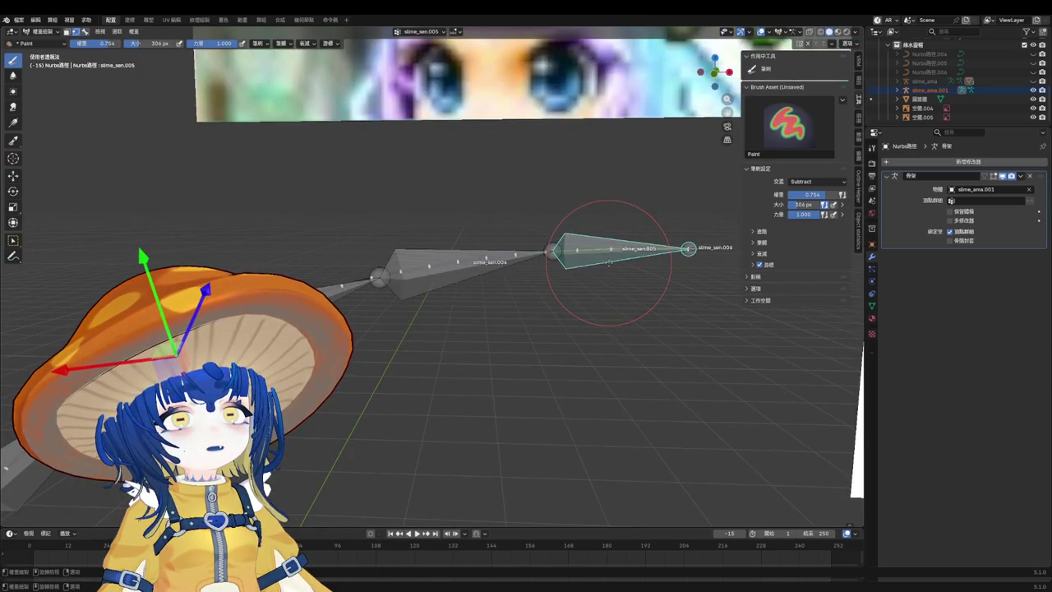
key("q")
left_click(609, 262)
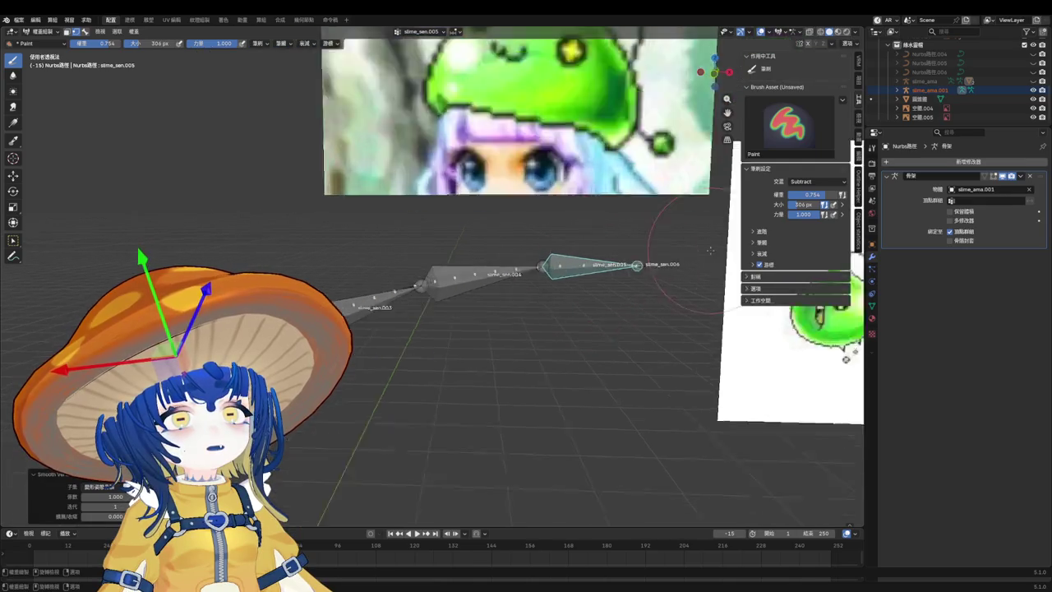
scroll(595, 284, "up", 3)
key("Tab")
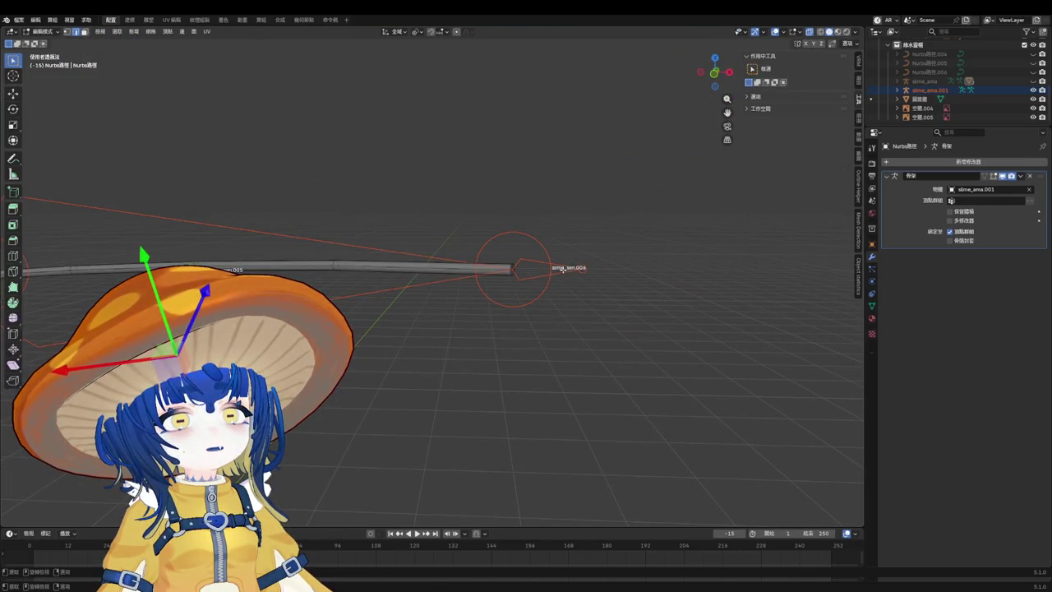
Delete the slime_sen.006 bone from armature slime_ama.001.
key("Tab")
left_click(519, 265)
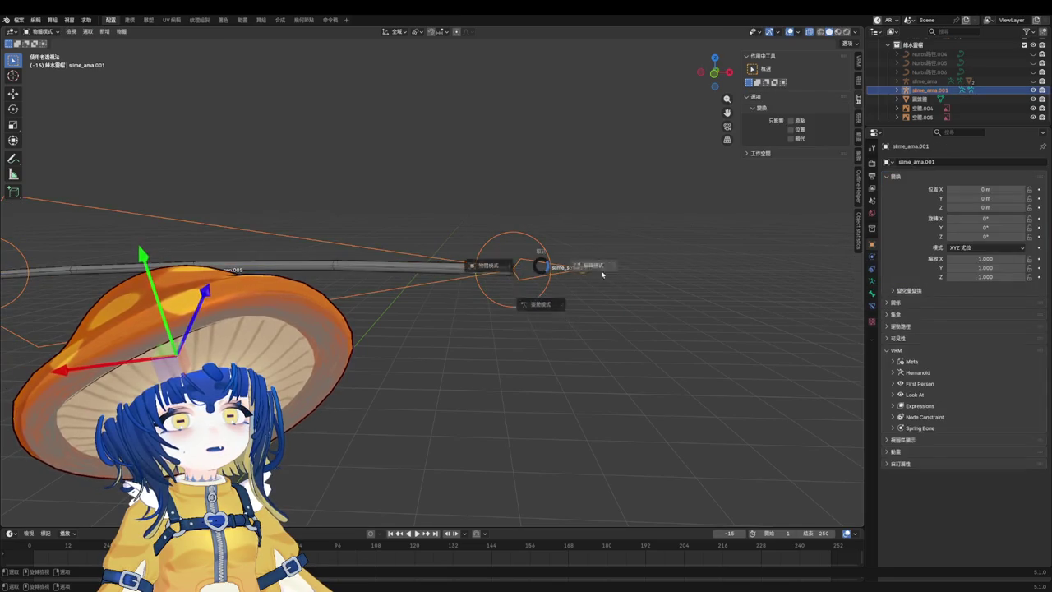
left_click(562, 267)
key("x")
left_click(572, 270)
key("Tab")
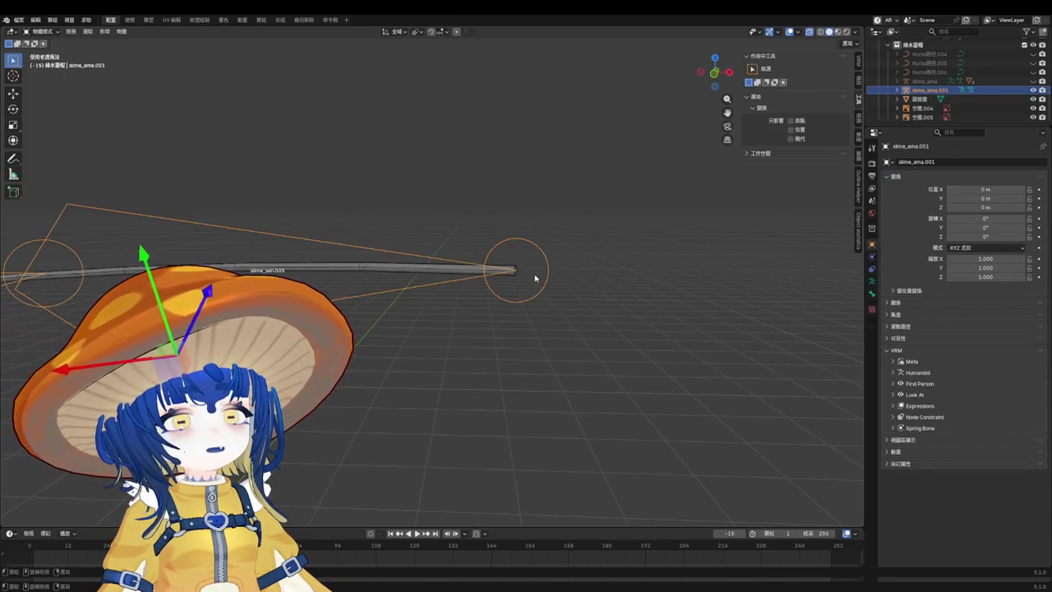
Toggle the curve through Edit Mode, then make armature slime_ama.001 active again via undo/redo.
left_click(521, 273)
key("Tab")
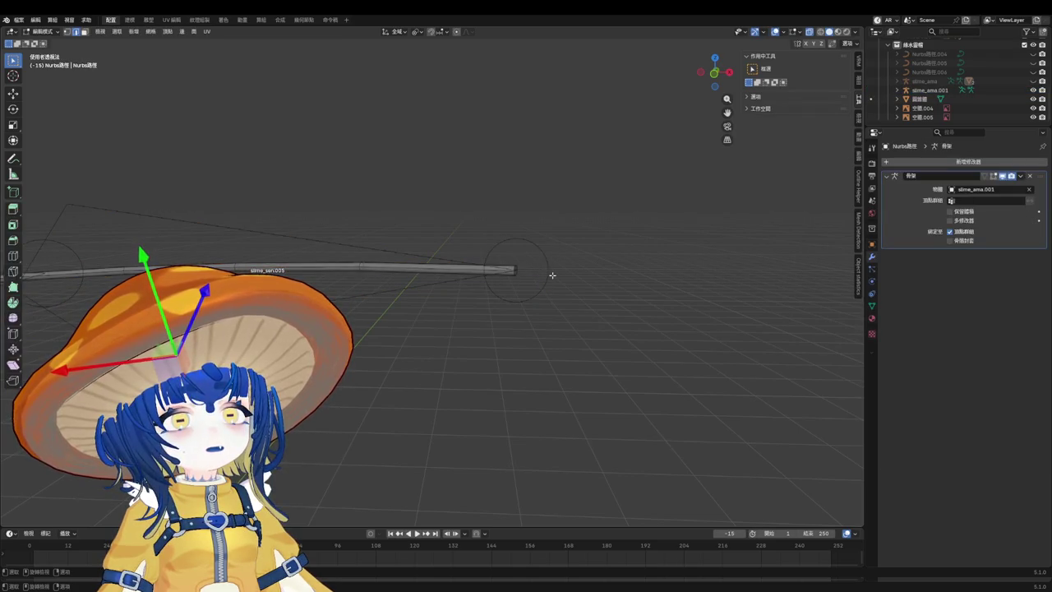
key("Tab")
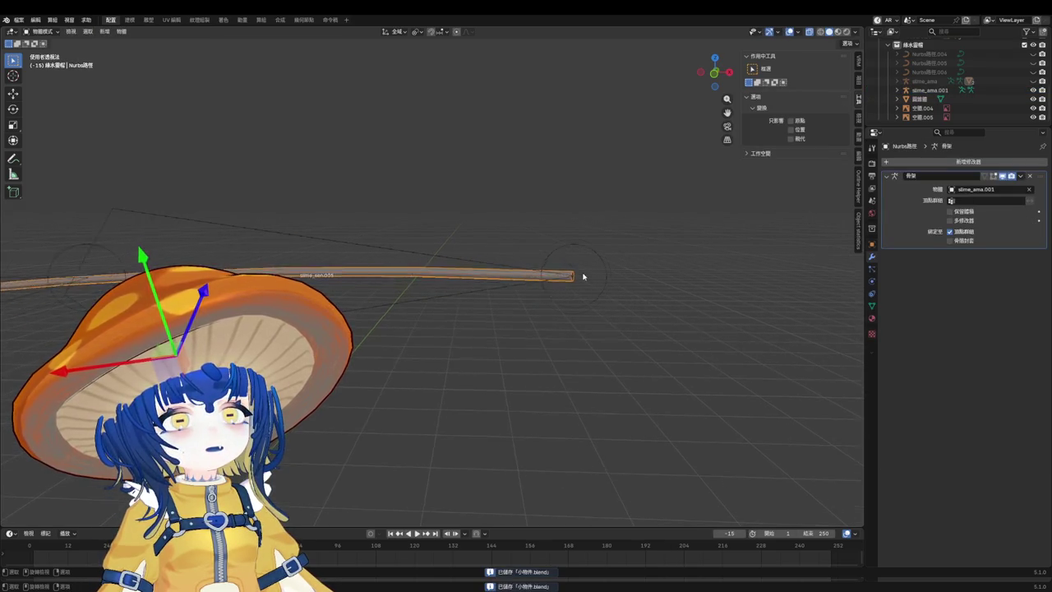
left_click(610, 284)
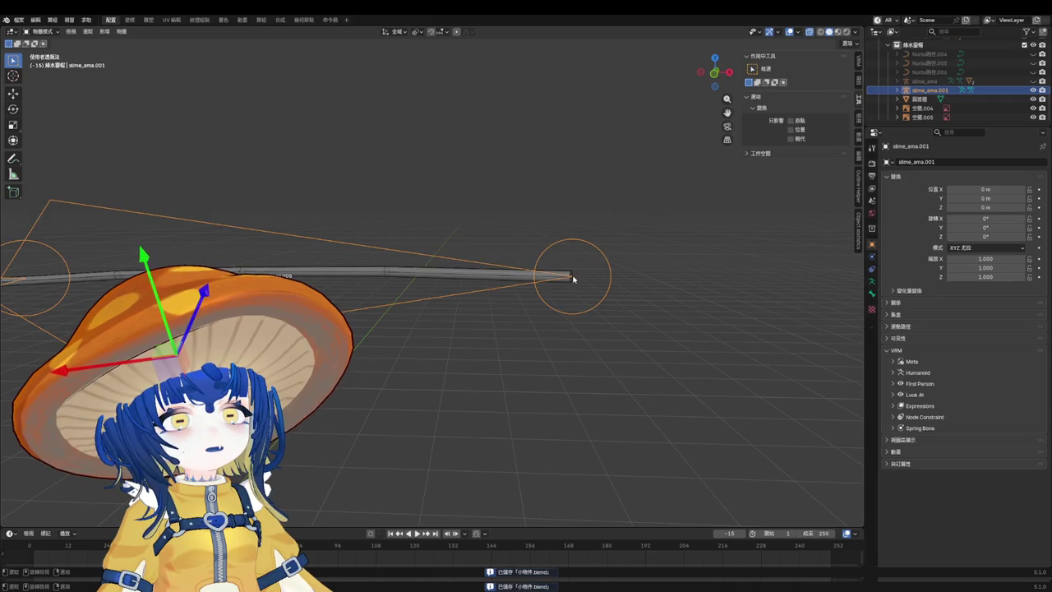
key("ctrl+z")
key("period")
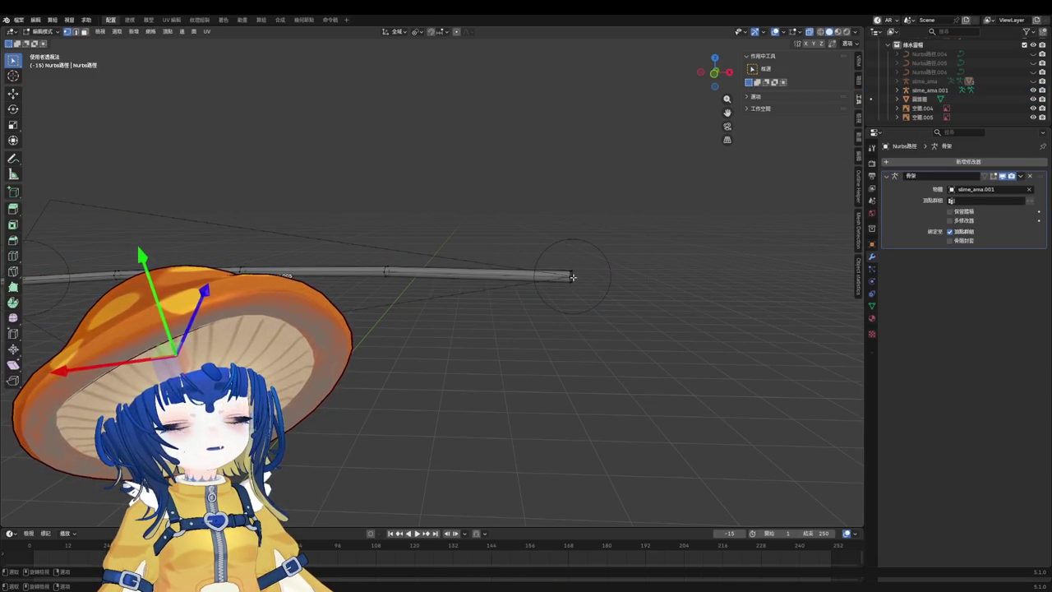
key("ctrl+shift+z")
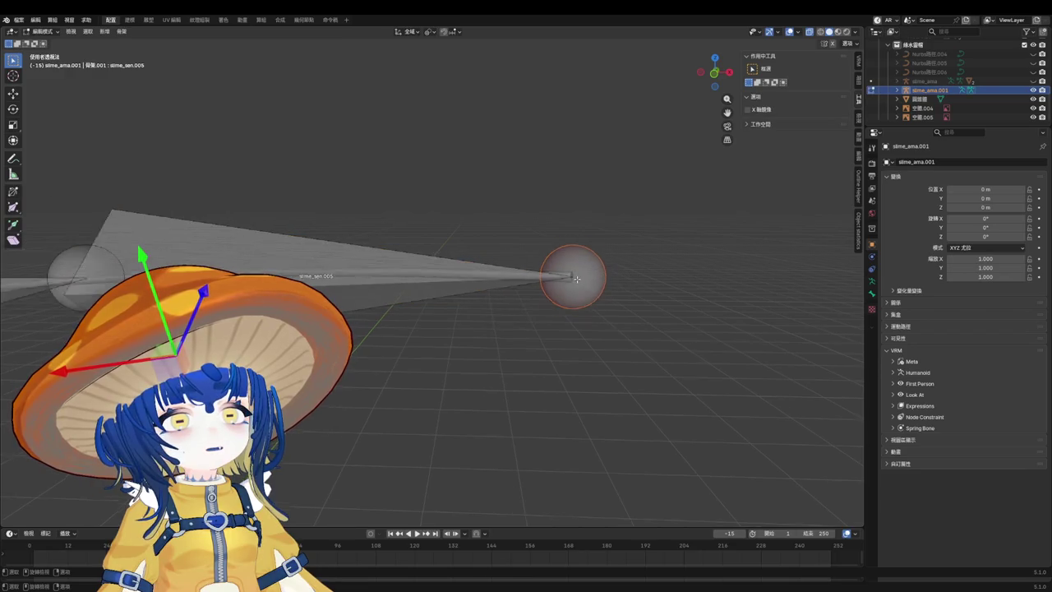
View the antenna from the front (numpad 1), save the file, and select the antenna curve.
mouse_move(577, 279)
middle_mouse_down()
mouse_move(629, 360)
mouse_move(580, 298)
middle_mouse_up()
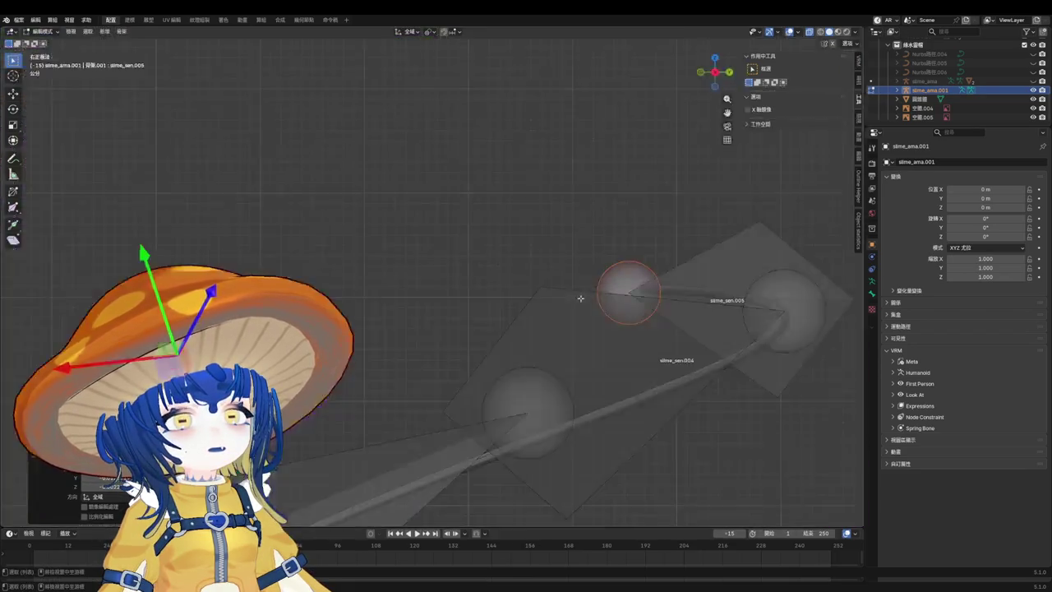
key("KP_1")
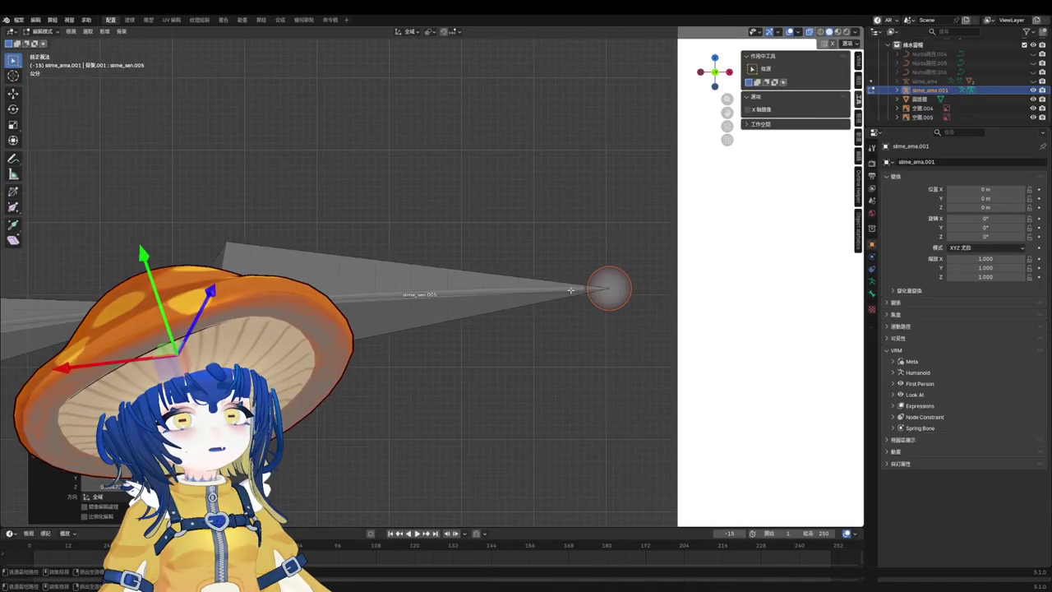
key("ctrl+s")
key("Tab")
left_click(463, 297)
Bring the curve to Object Mode, then select armature slime_ama.001 plus the antenna curve as active.
key("Tab")
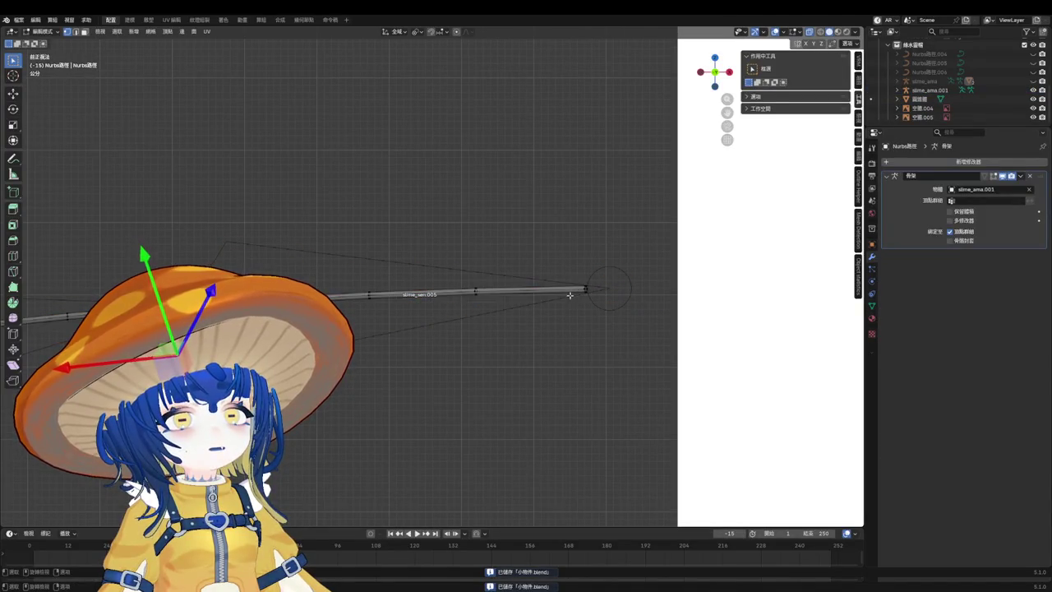
key("Tab")
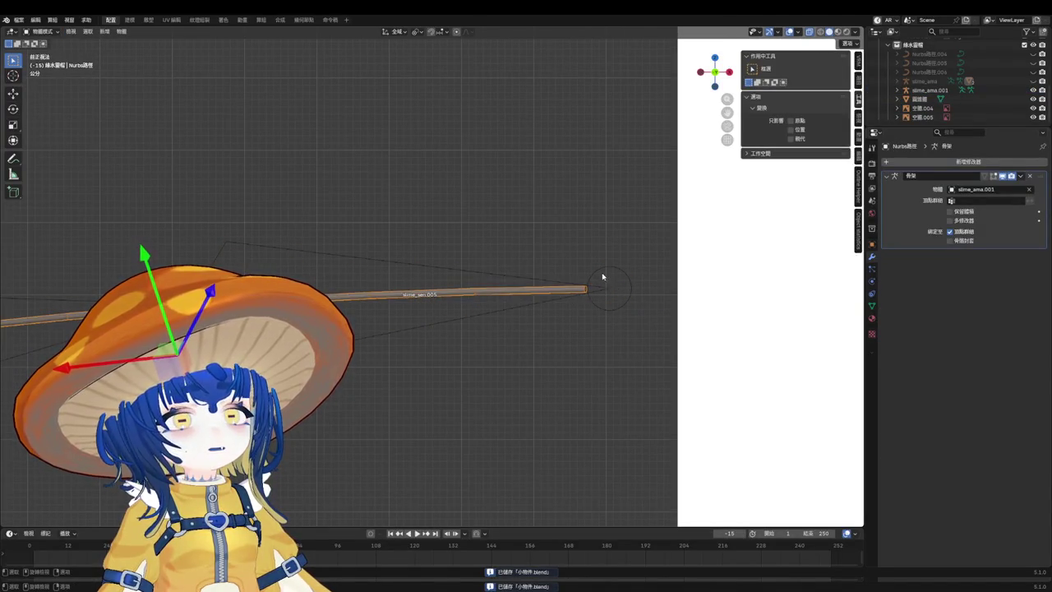
left_click(602, 276)
left_click(568, 288)
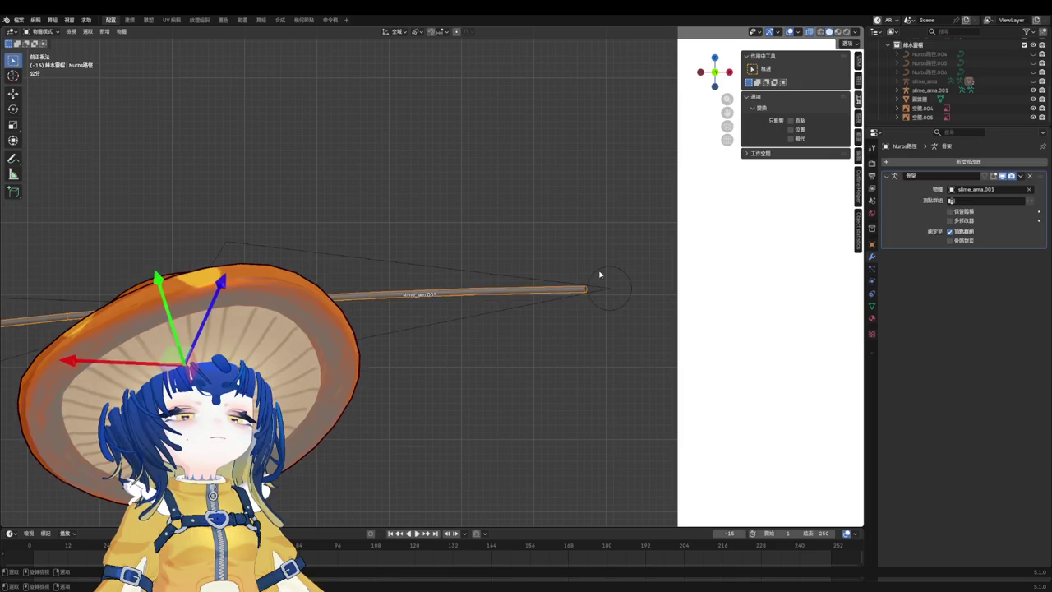
left_click(599, 275)
left_click(548, 300)
left_click(608, 277)
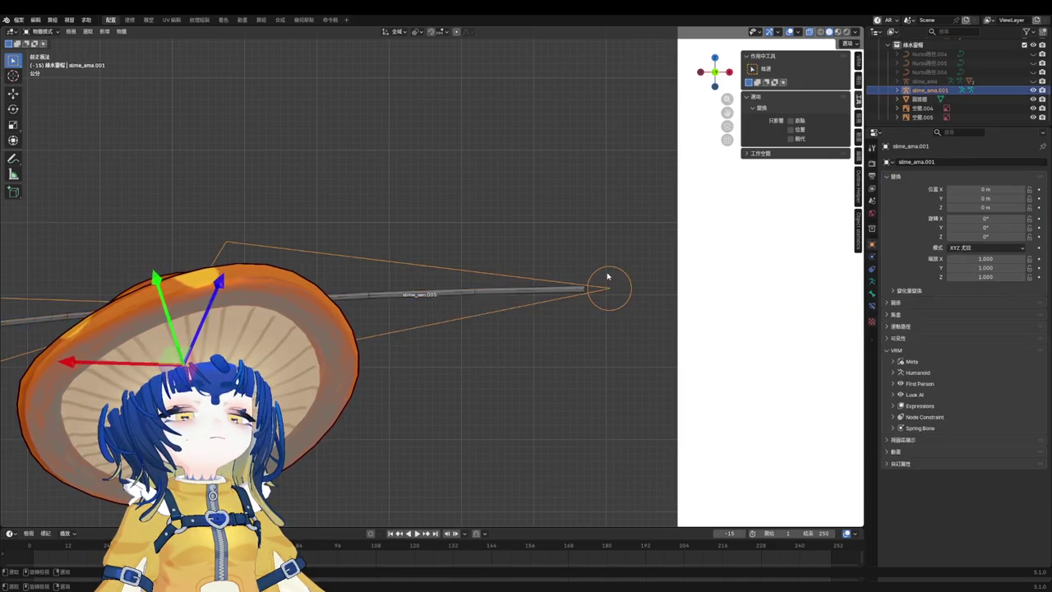
left_click(528, 287, "shift")
In Weight Paint with brush blend set to Add, paint full weight onto the curve tip.
key("ctrl+Tab")
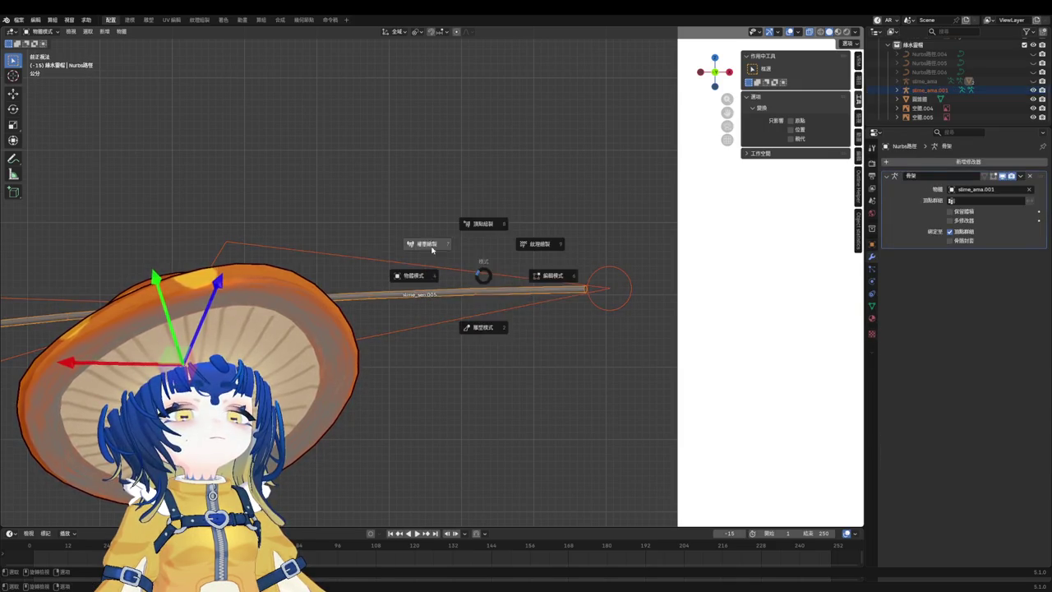
left_click(508, 269)
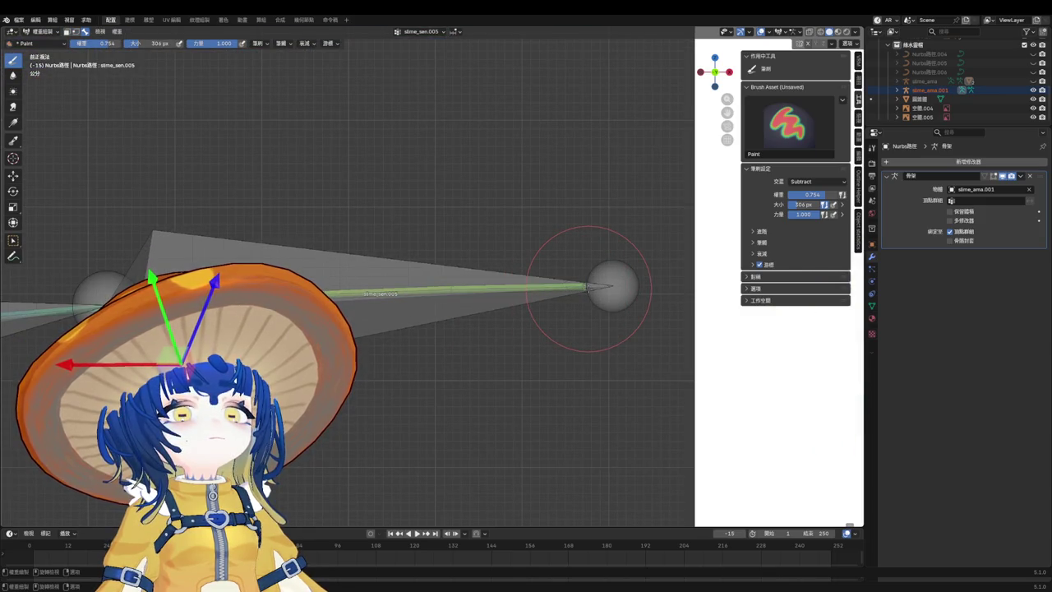
key("f")
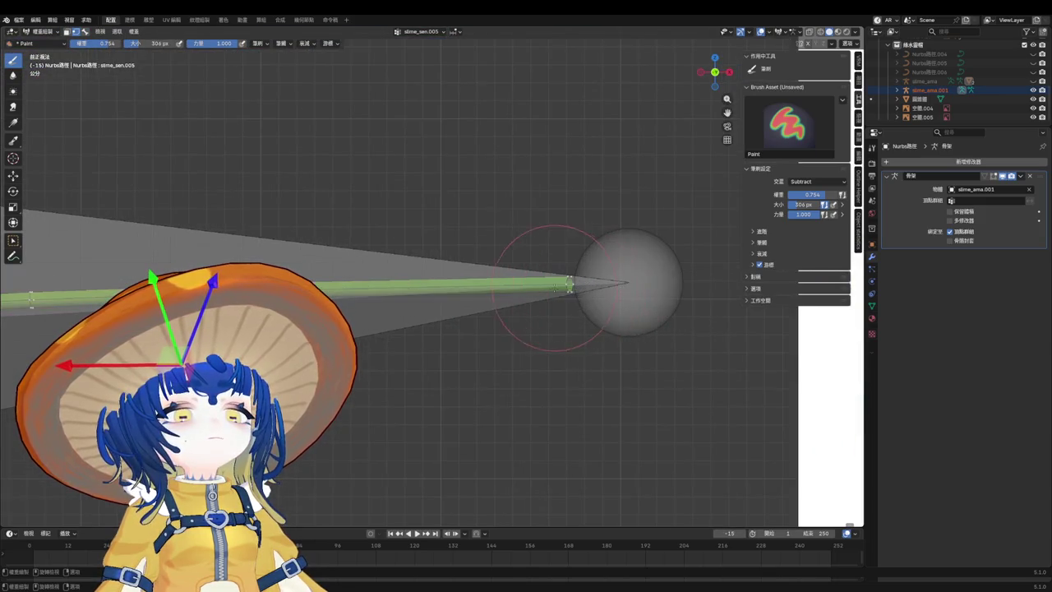
left_click(796, 181)
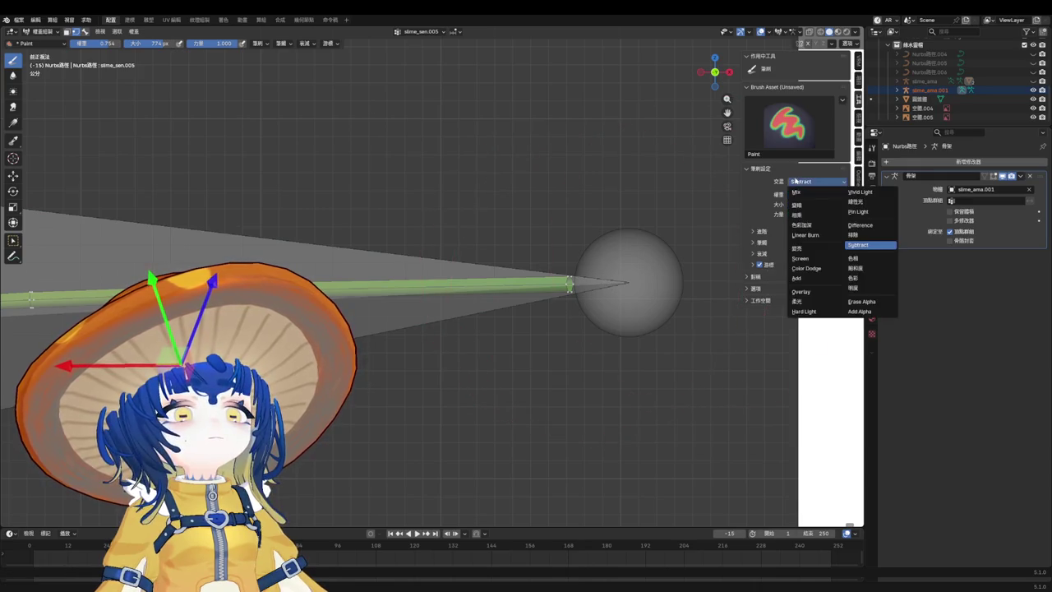
left_click(812, 279)
left_click(570, 285)
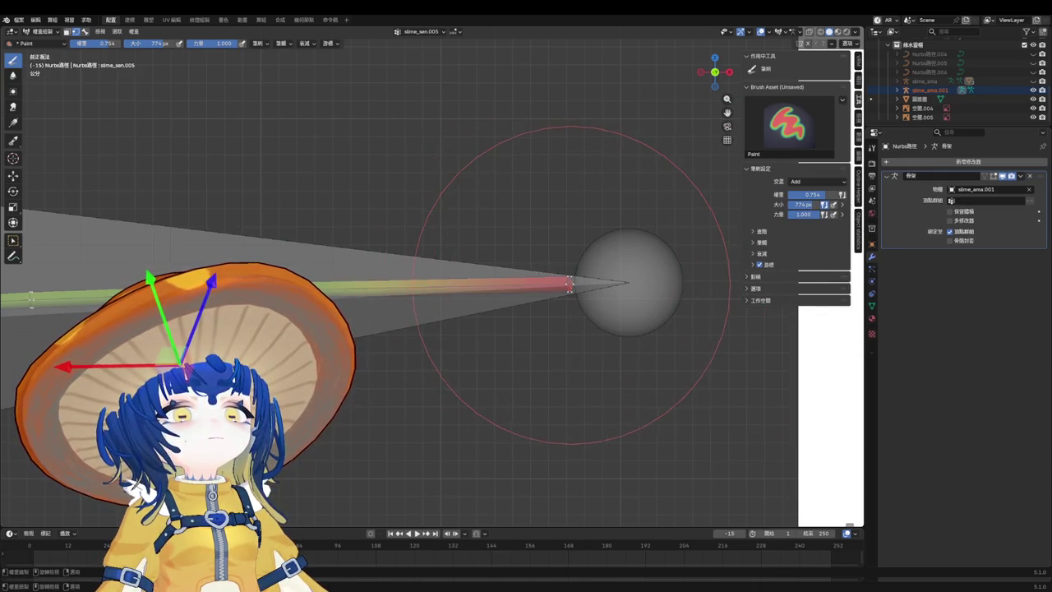
scroll(570, 285, "up", 3)
scroll(526, 280, "down", 4)
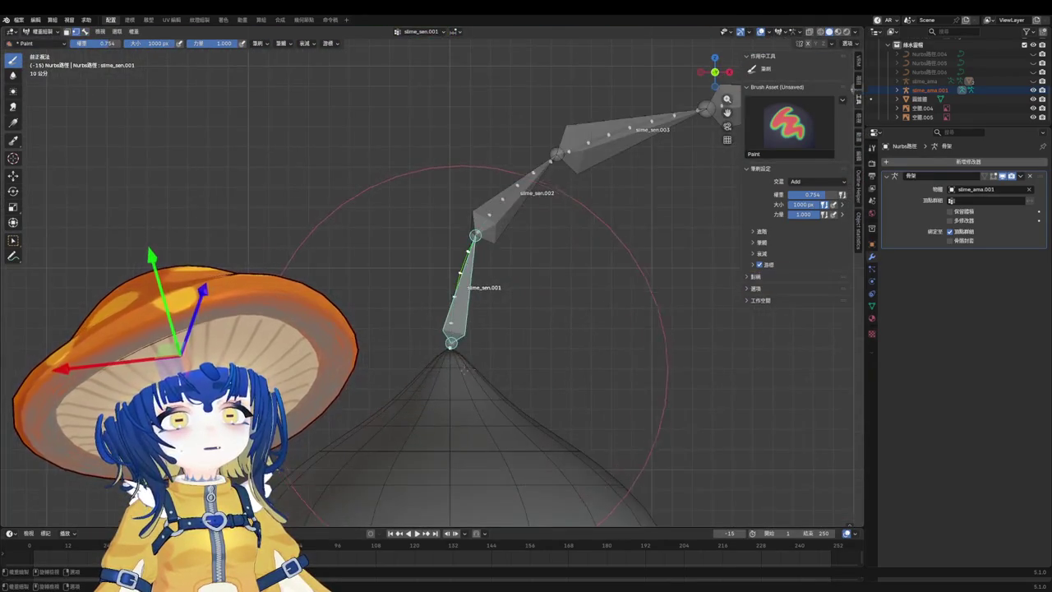
With a smaller brush, paint full slime_sen.001 weight where the curve meets the base.
middle_click_drag(464, 370, 493, 345)
key("f")
left_click(509, 342)
scroll(519, 337, "up", 4)
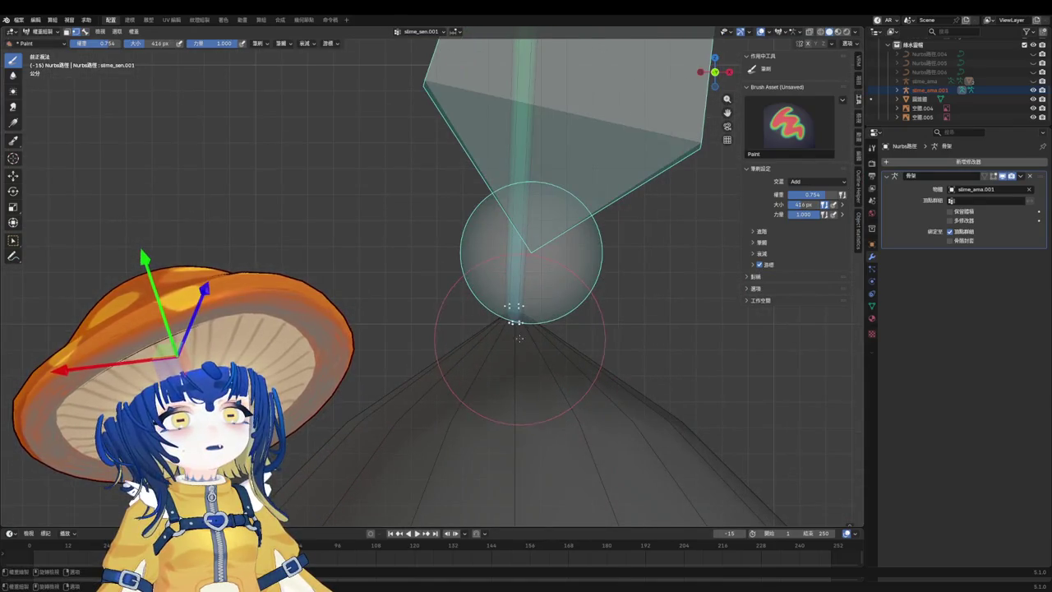
scroll(513, 323, "up", 3)
left_click(510, 329)
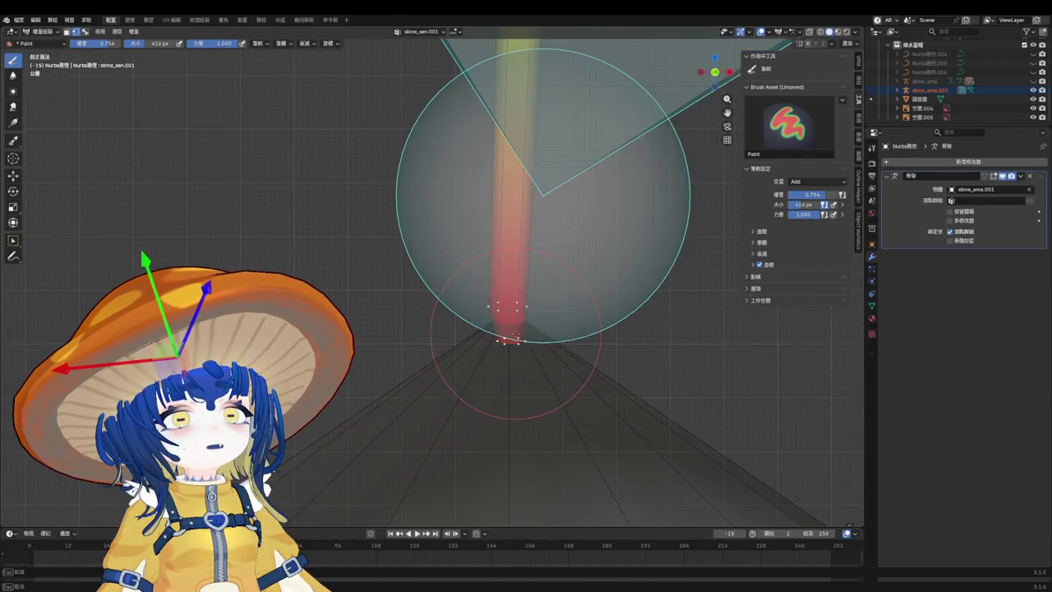
Paint more weight in front view with a larger brush, then return to Object Mode.
key("KP_1")
scroll(506, 329, "down", 3)
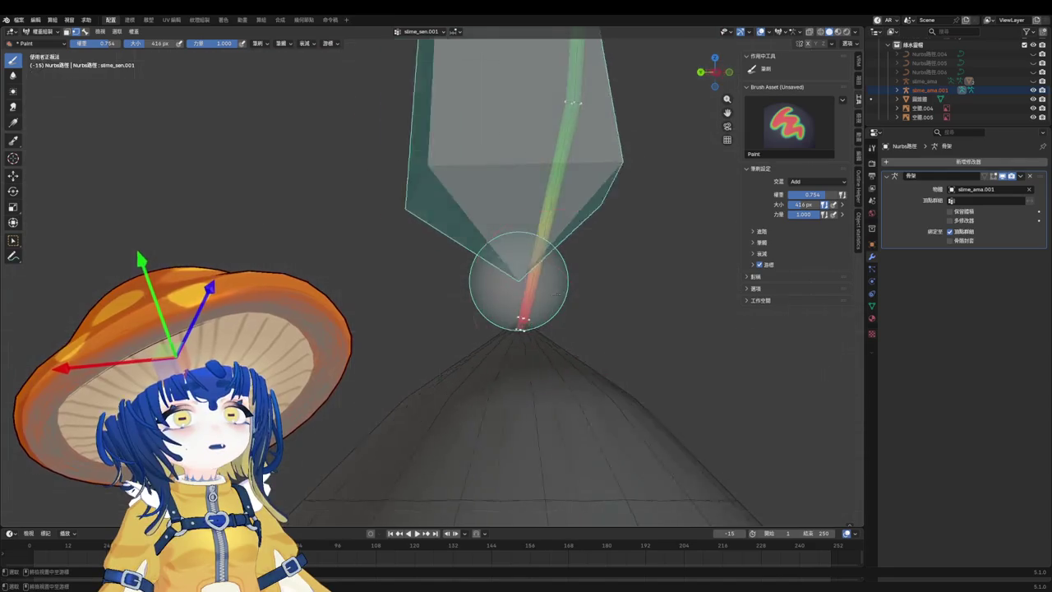
key("f")
left_click(452, 278)
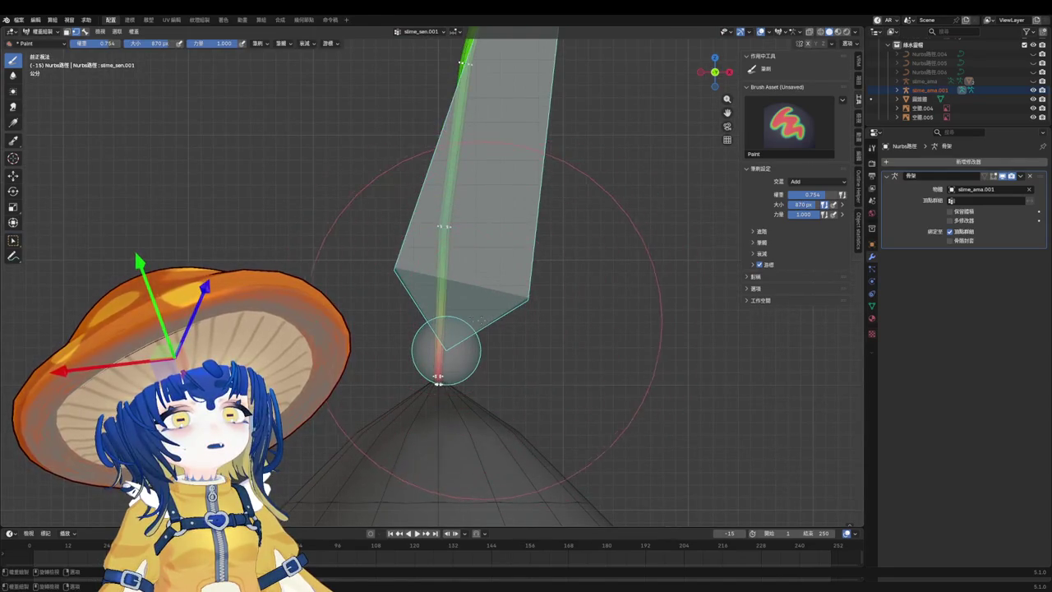
middle_click_drag(451, 280, 435, 324)
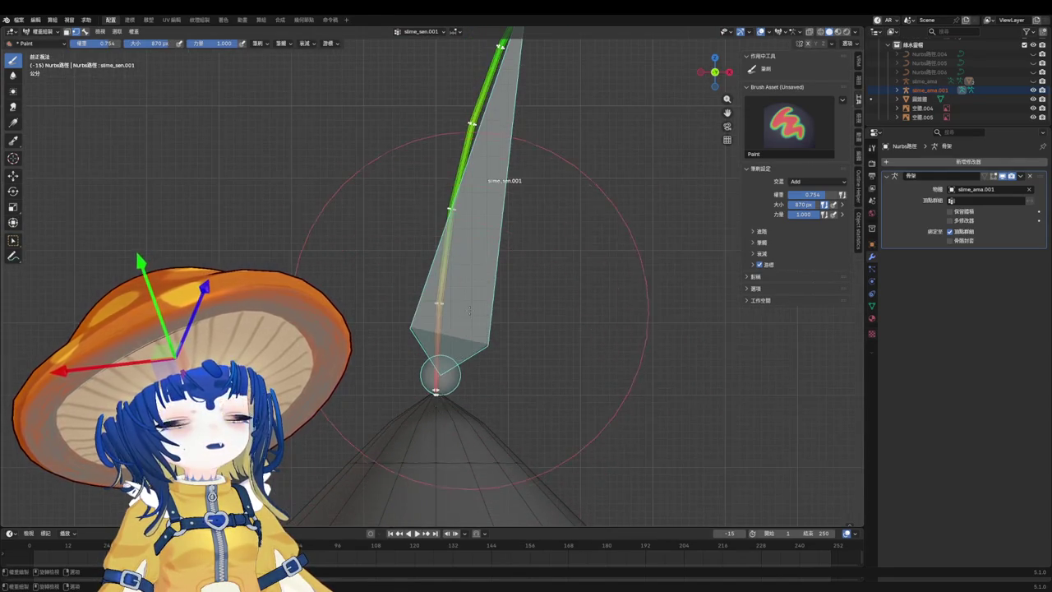
key("ctrl+Tab")
left_click(431, 325)
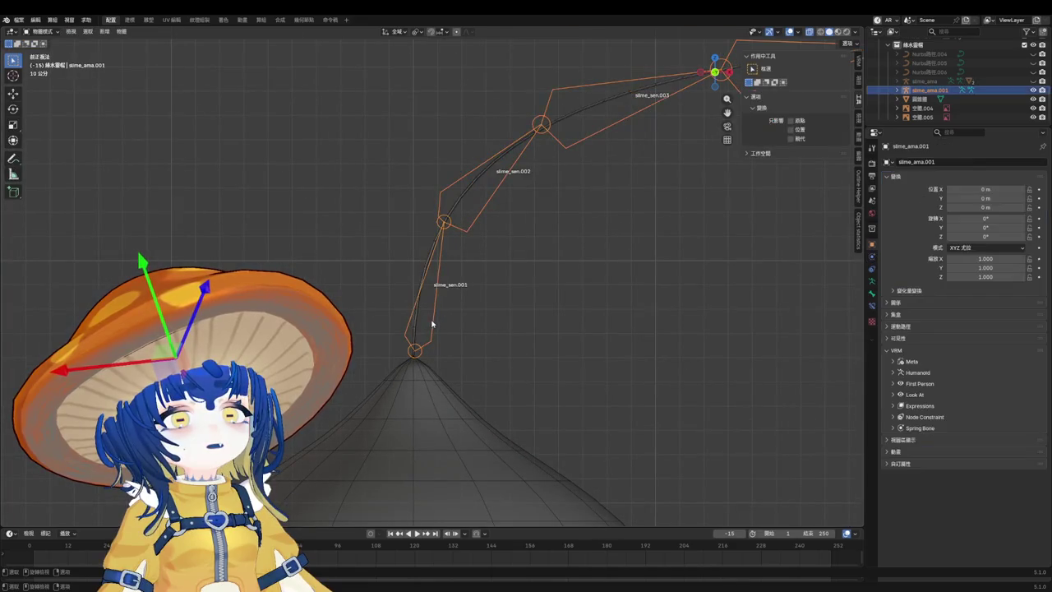
In Pose Mode, rotate slime_sen.001 and slime_sen.002 to bend the antenna chain.
left_click(432, 392)
key("r")
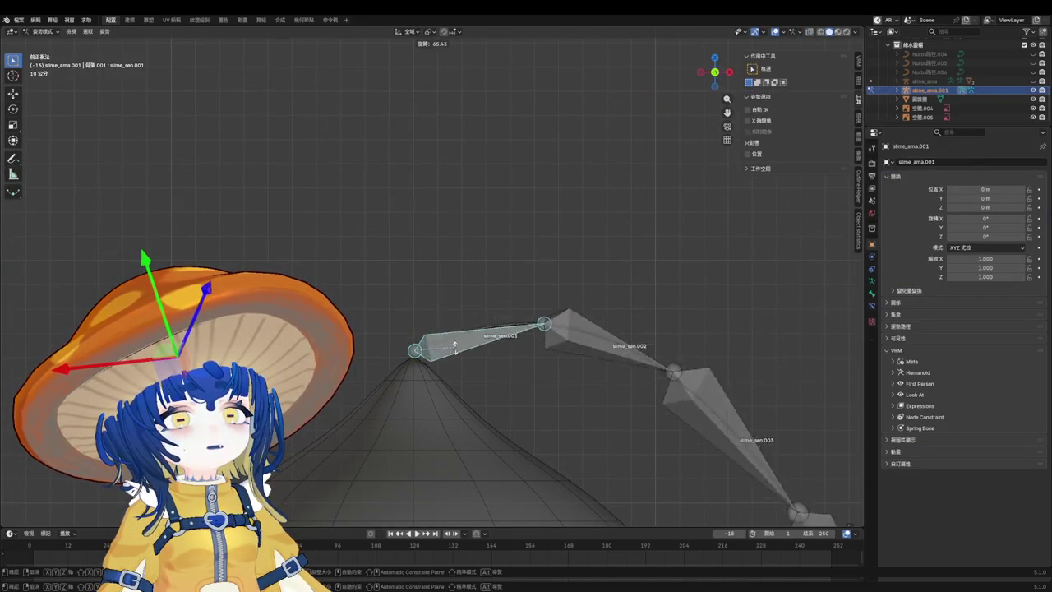
left_click(499, 204)
left_click(489, 177)
key("r")
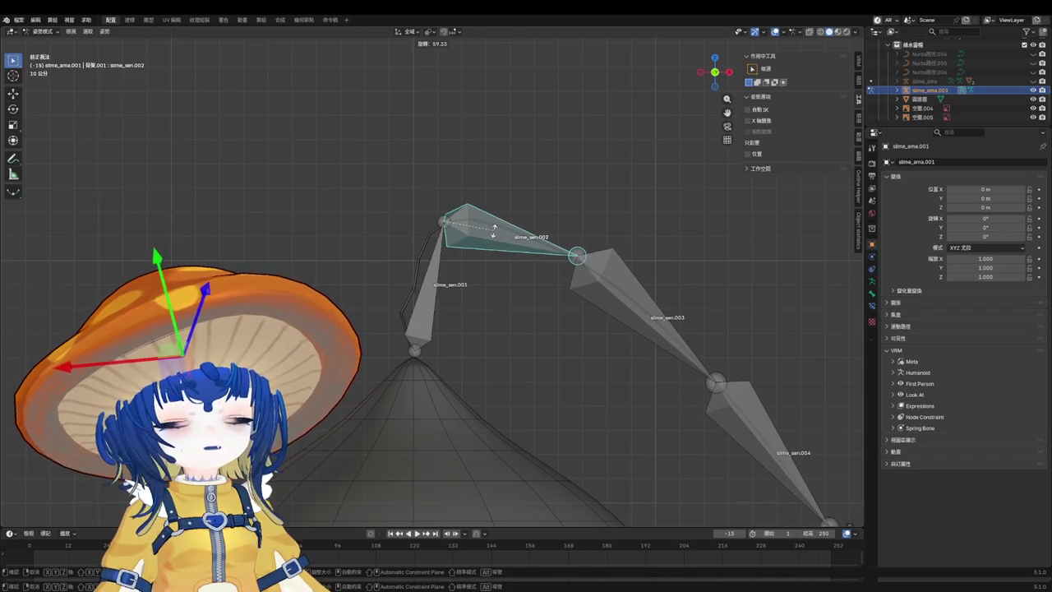
left_click(496, 235)
scroll(436, 238, "up", 3)
Select the armature with the antenna curve active and switch back to Weight Paint.
left_click(419, 257)
key("ctrl+Tab")
left_click(424, 253)
left_click(520, 195)
left_click(493, 204, "shift")
key("ctrl+Tab")
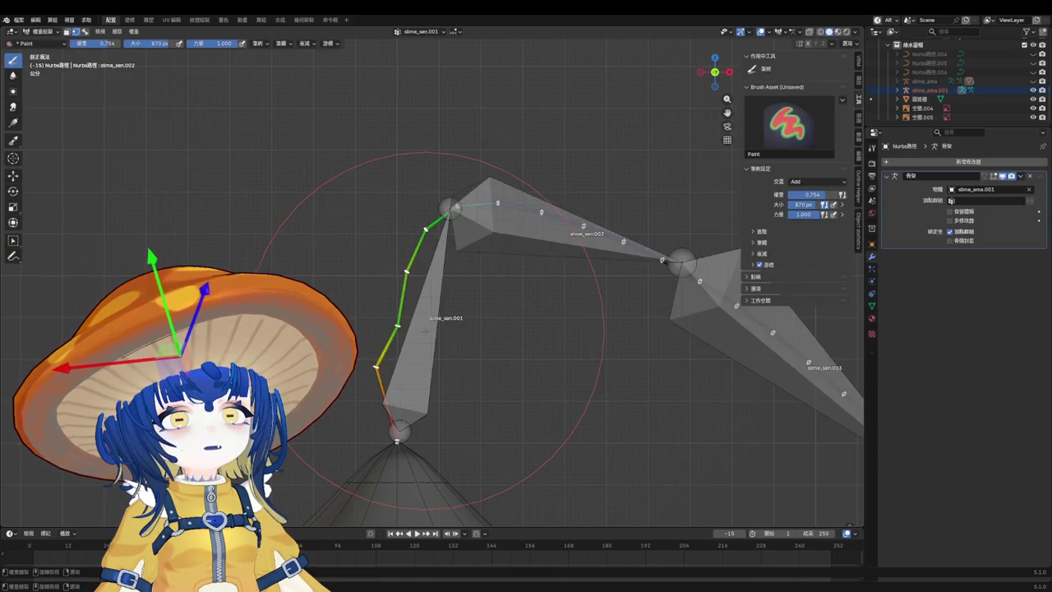
Subtract slime_sen.001's weight from the upper part of the curve.
scroll(425, 329, "up", 3)
left_click(569, 179, "ctrl")
mouse_move(557, 169)
middle_mouse_down()
mouse_move(353, 301)
mouse_move(444, 317)
middle_mouse_up()
left_click(818, 182)
left_click(810, 193)
key("f")
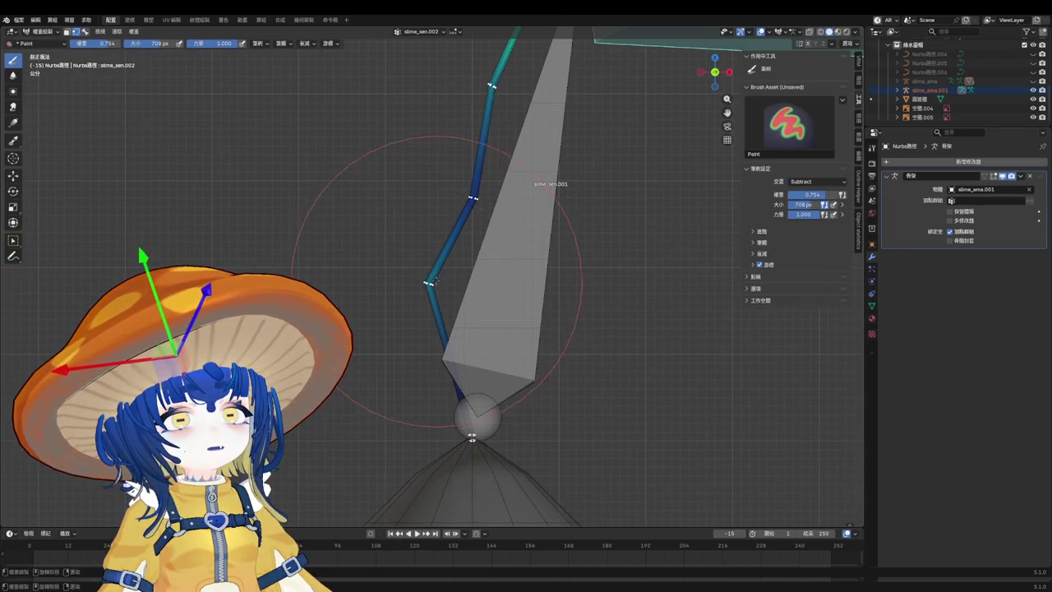
left_click_drag(454, 319, 475, 331)
Smooth the curve's vertex weights and return to Object Mode.
middle_click_drag(487, 265, 490, 281)
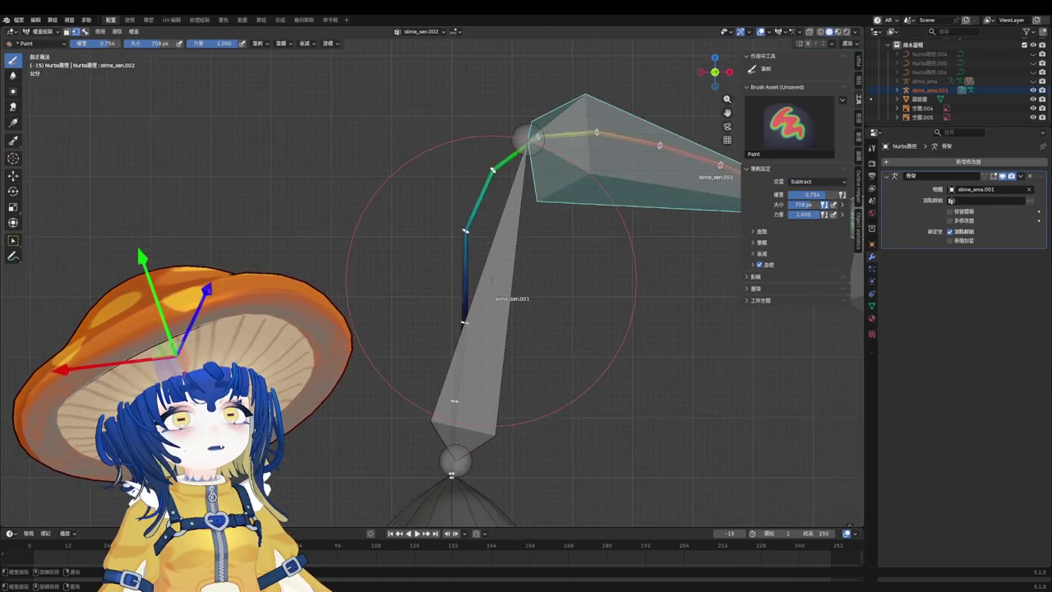
right_click(452, 317)
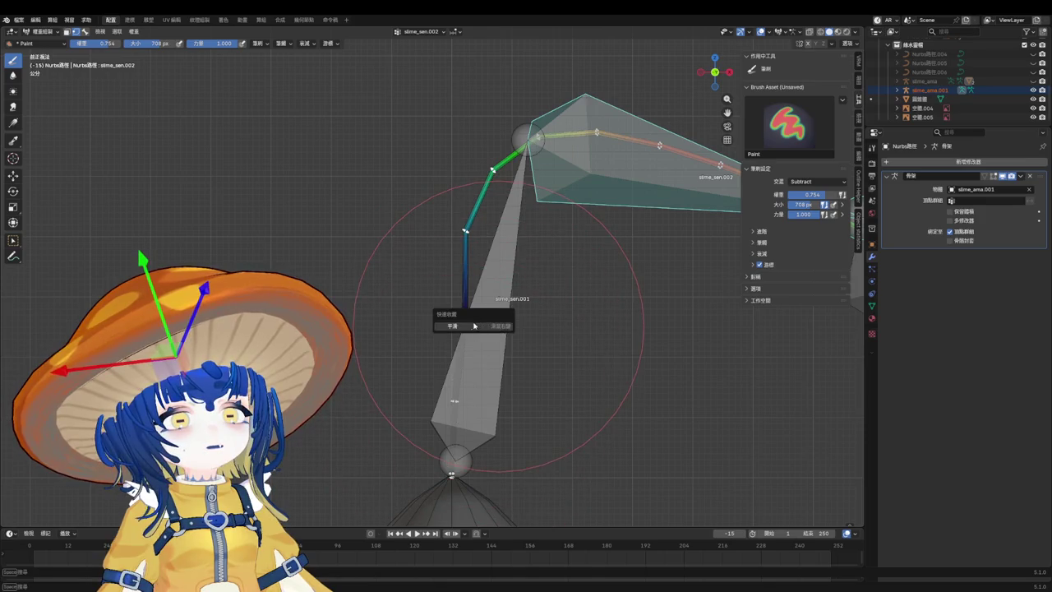
left_click(452, 312)
mouse_move(451, 360)
middle_mouse_down()
mouse_move(493, 329)
mouse_move(543, 326)
middle_mouse_up()
scroll(493, 328, "down", 3)
key("ctrl+Tab")
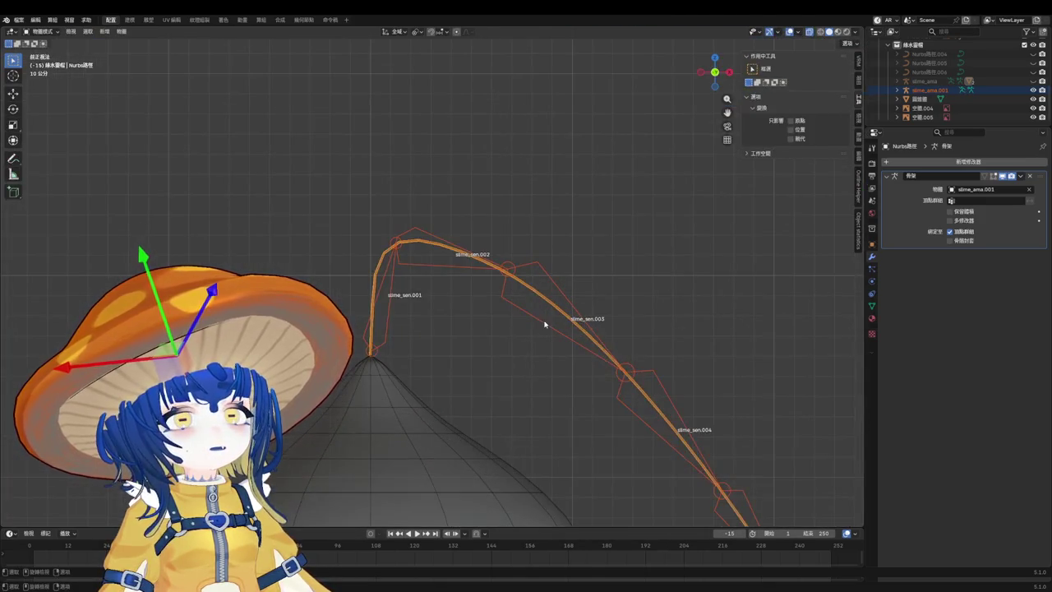
In Pose Mode, rotate slime_sen.002 upward and slime_sen.003 downward to test the curve.
left_click(543, 325)
key("ctrl+Tab")
key("r")
left_click(437, 234)
left_click(534, 204)
key("r")
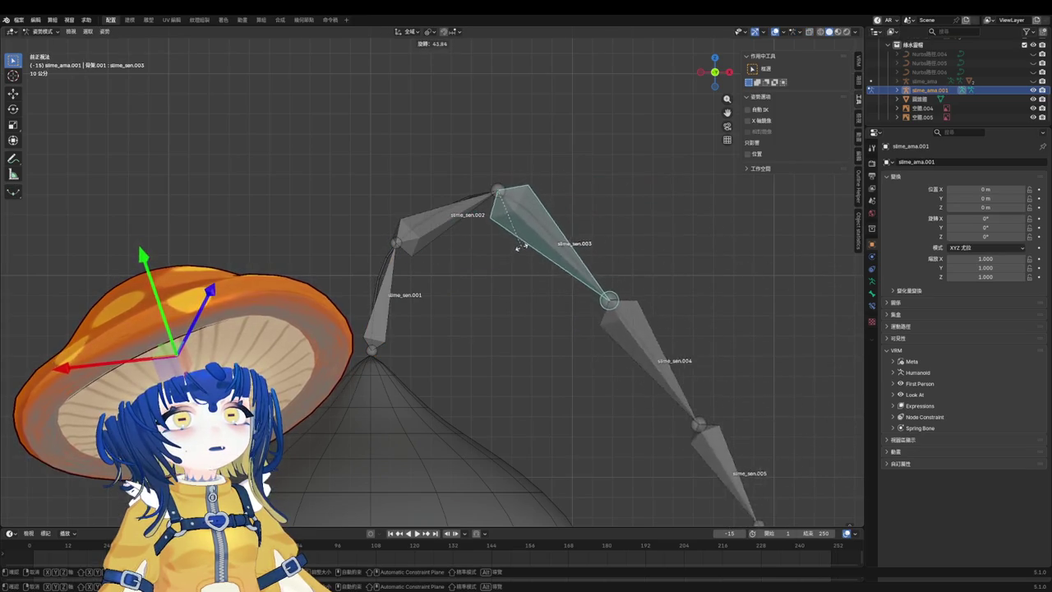
left_click(514, 273)
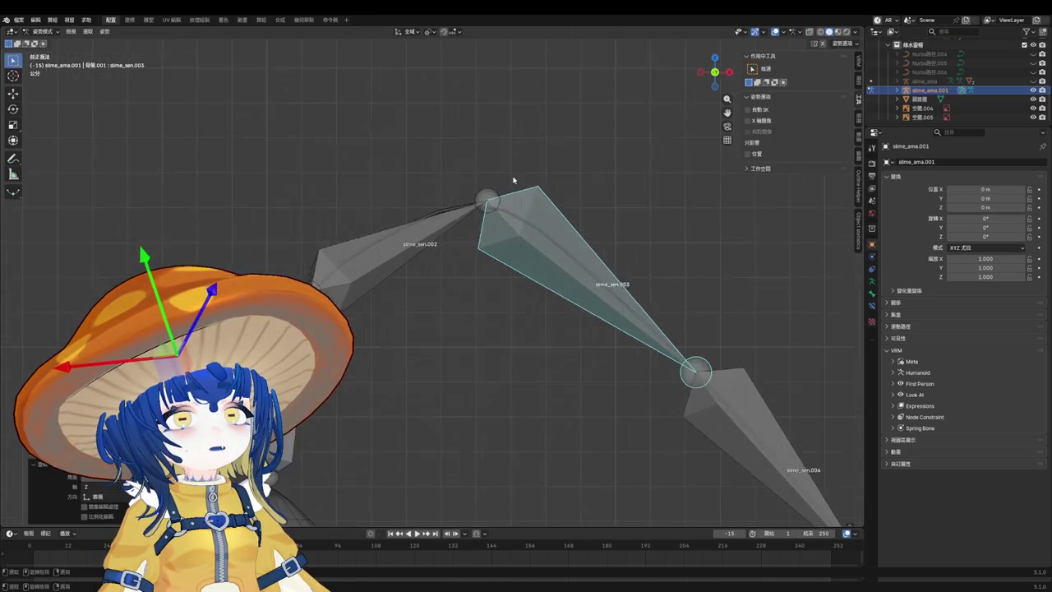
Rotate slime_sen.003 twice more to bend the antenna chain further.
scroll(534, 246, "up", 6)
key("r")
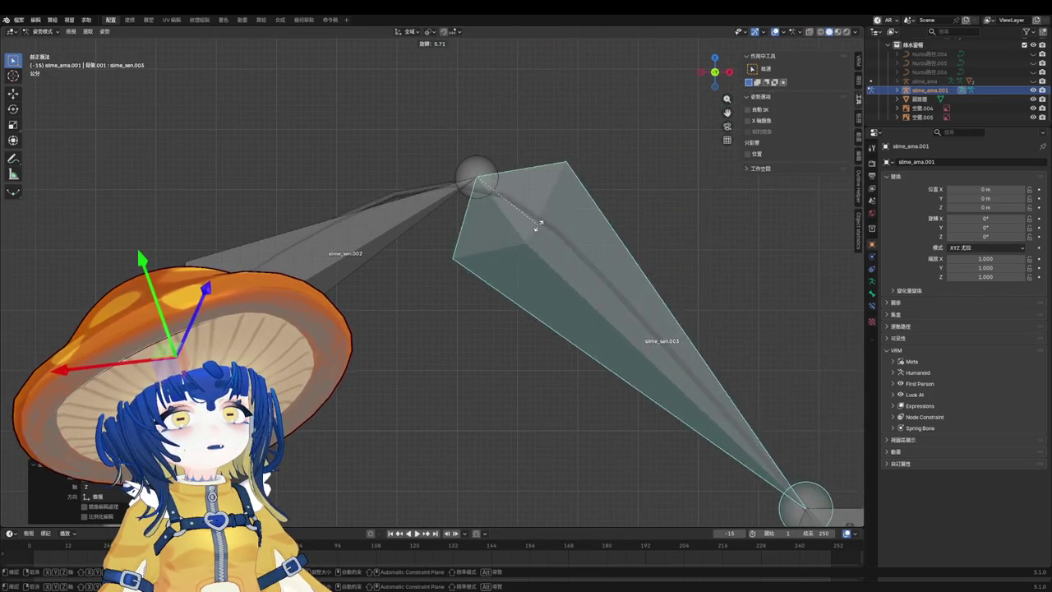
left_click(397, 231)
key("r")
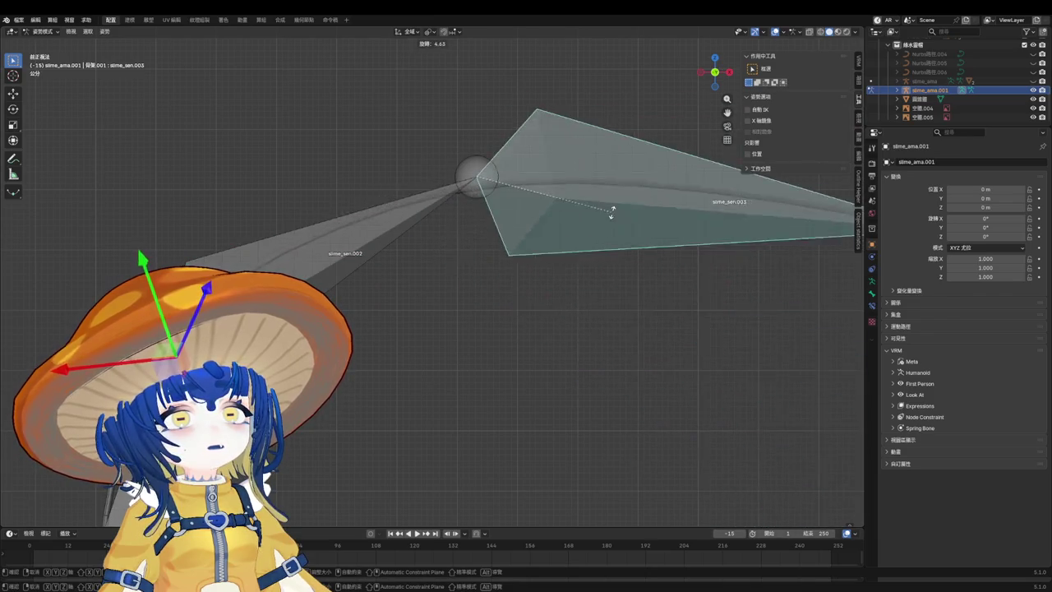
left_click(569, 311)
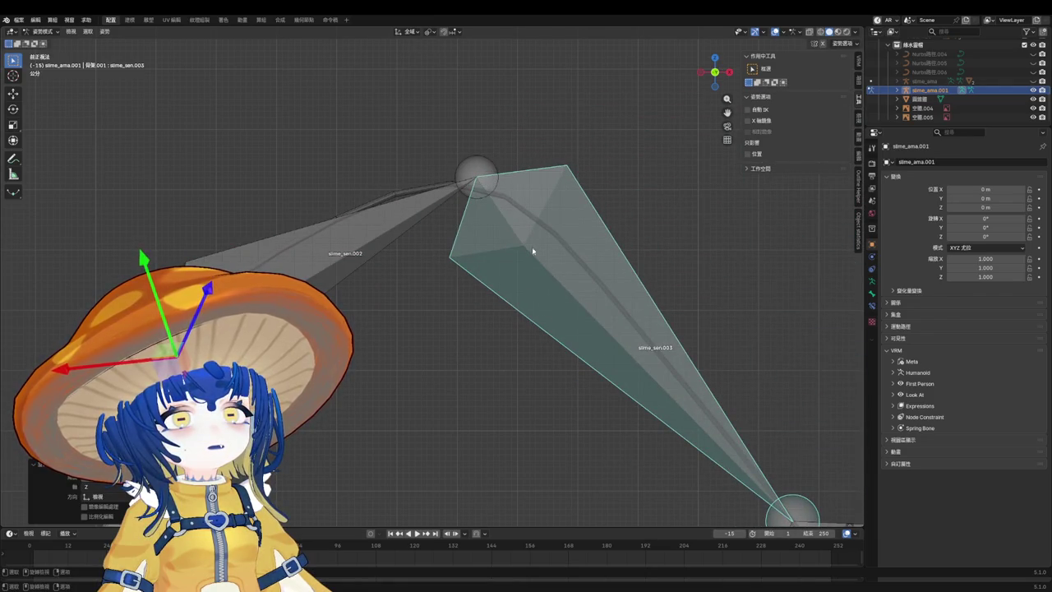
Reselect the slime_sen.002 and slime_sen.003 bones, then return to Object Mode.
left_click(436, 192)
scroll(435, 193, "down", 3)
left_click(498, 235)
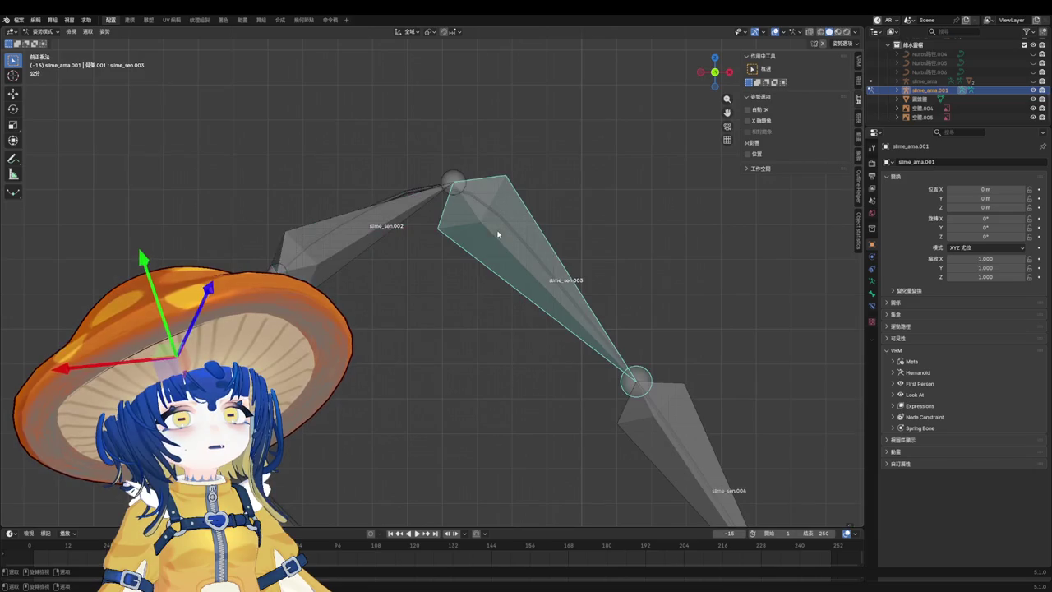
scroll(474, 216, "up", 2)
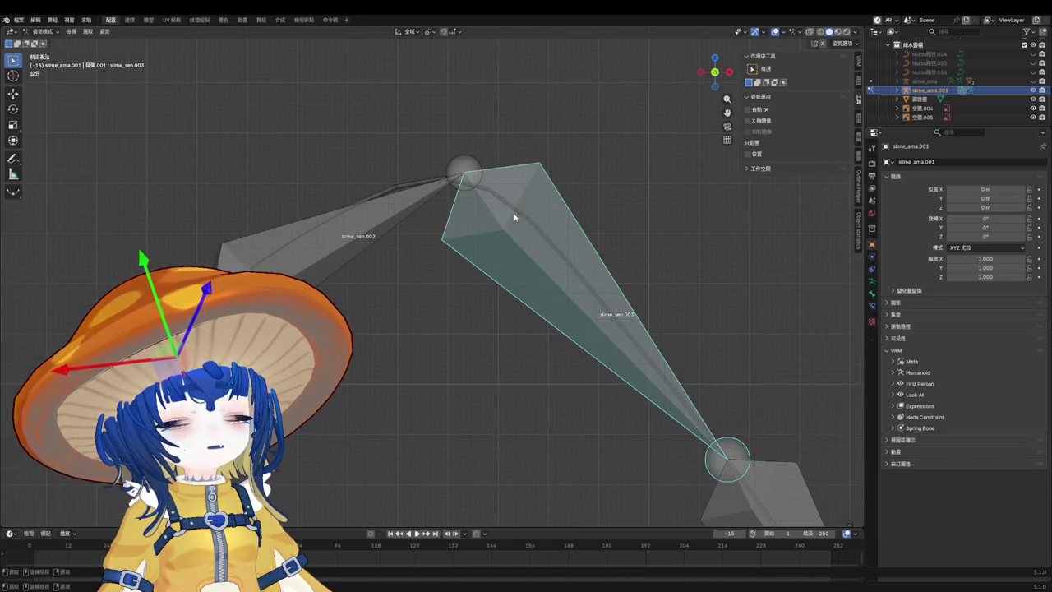
left_click(409, 189)
left_click(490, 204)
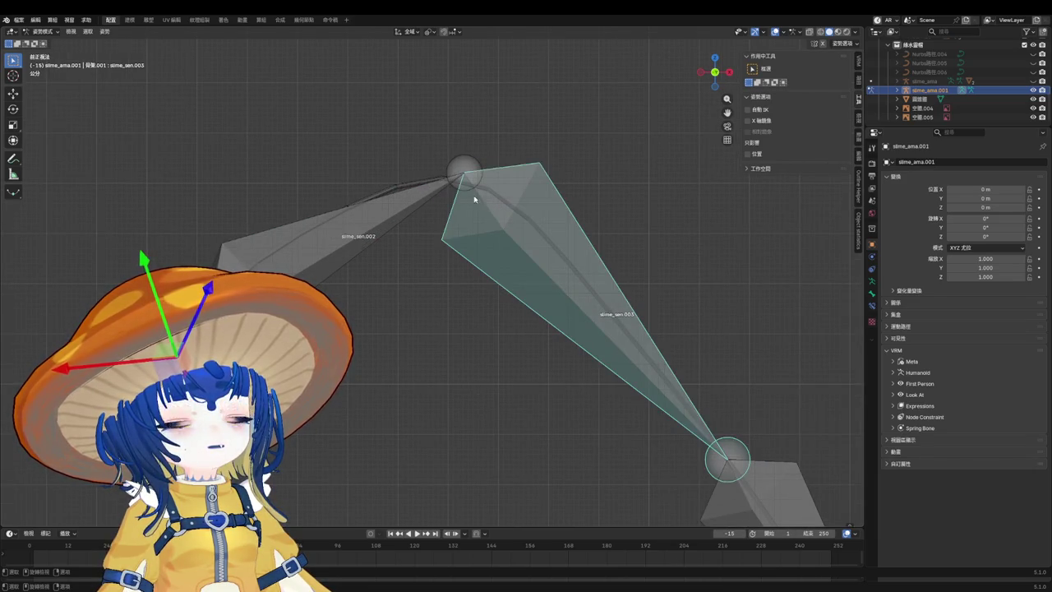
left_click(408, 195)
Add the antenna curve to the selection, enter Weight Paint, and switch to the Blur brush.
left_click(391, 191, "shift")
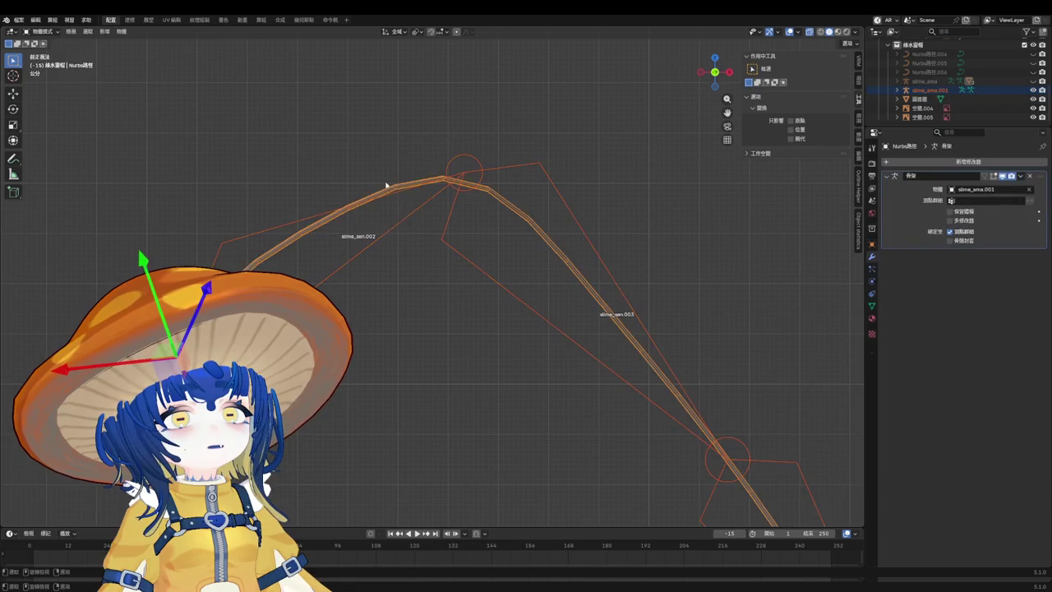
key("ctrl+Tab")
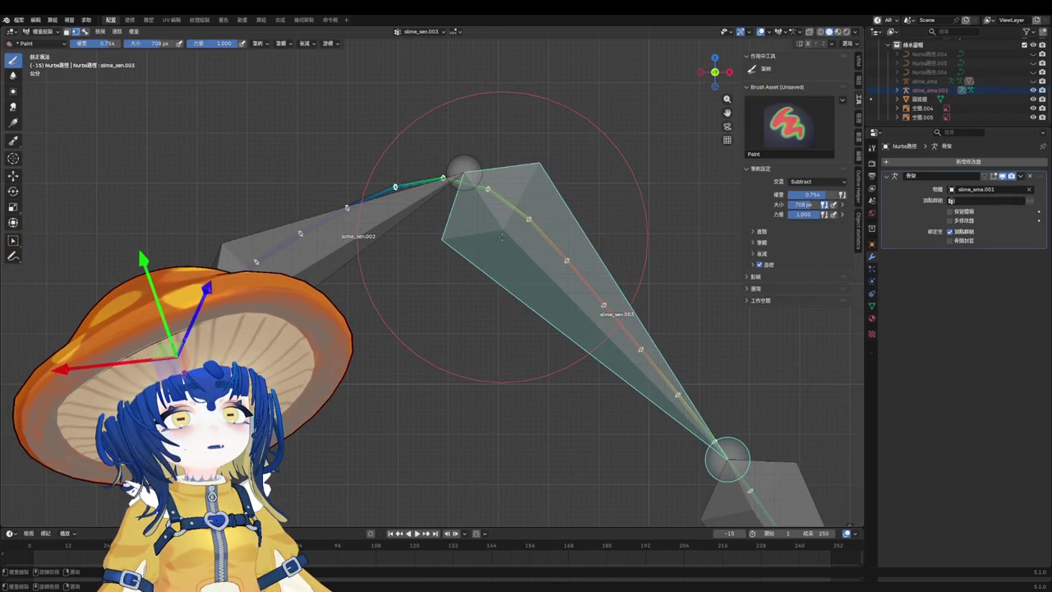
key("q")
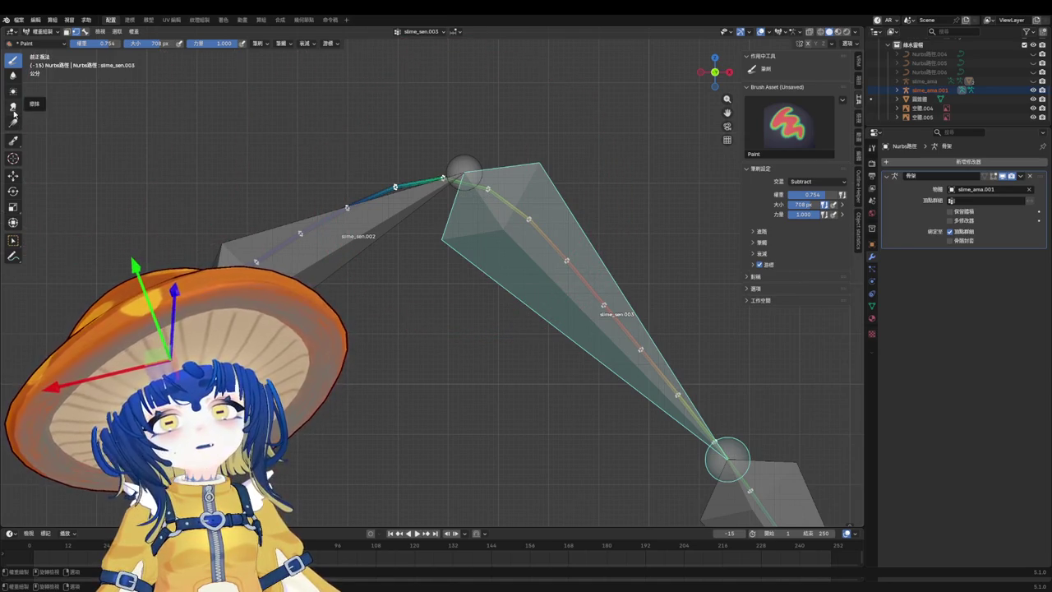
left_click(8, 76)
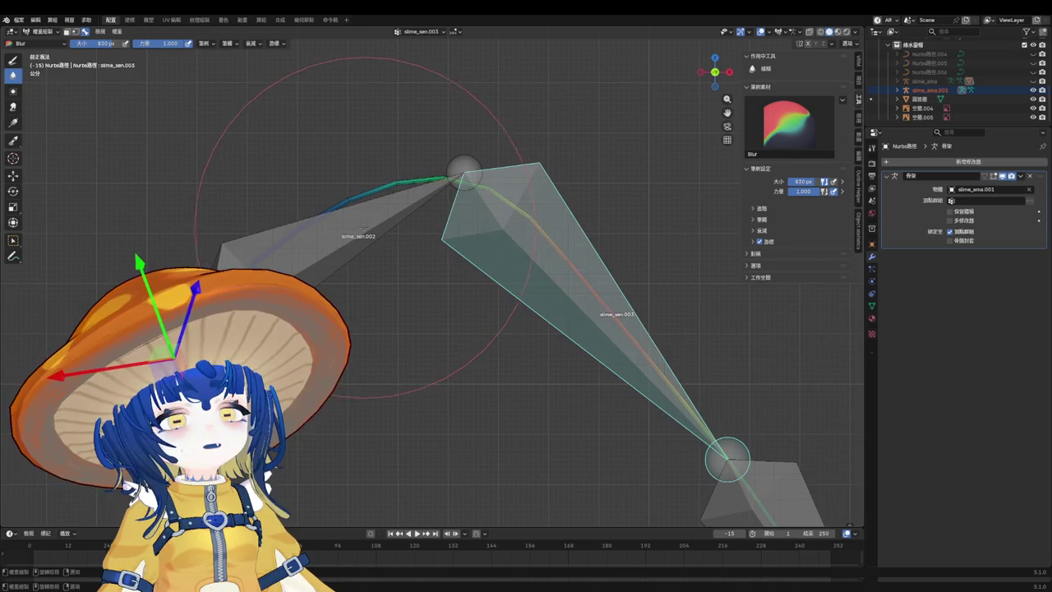
Blur slime_sen.002's weights along the curve and set the brush size to 580 px.
left_click(425, 236, "ctrl")
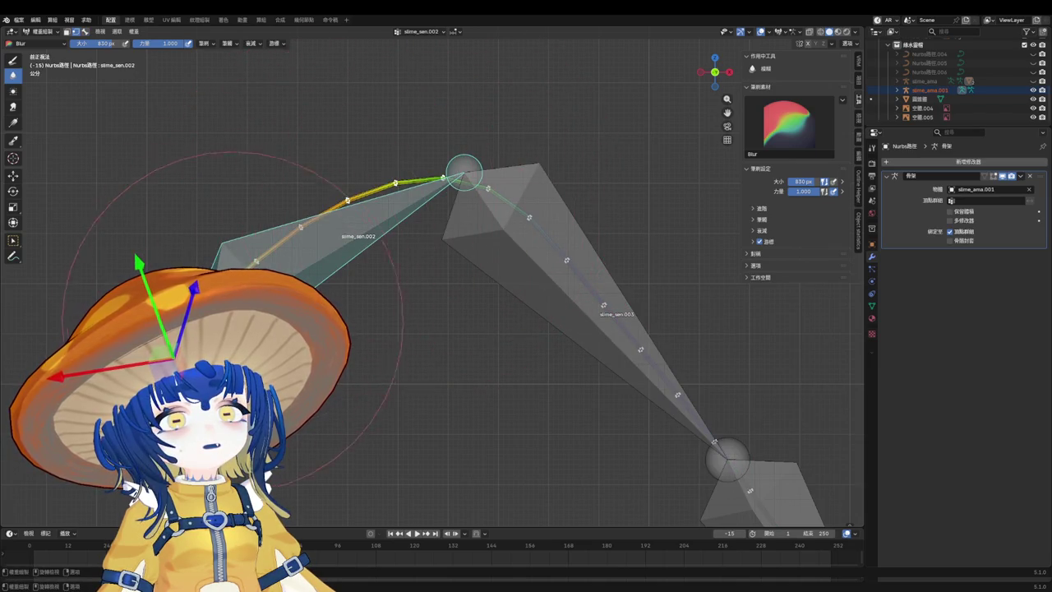
left_click_drag(481, 200, 568, 262)
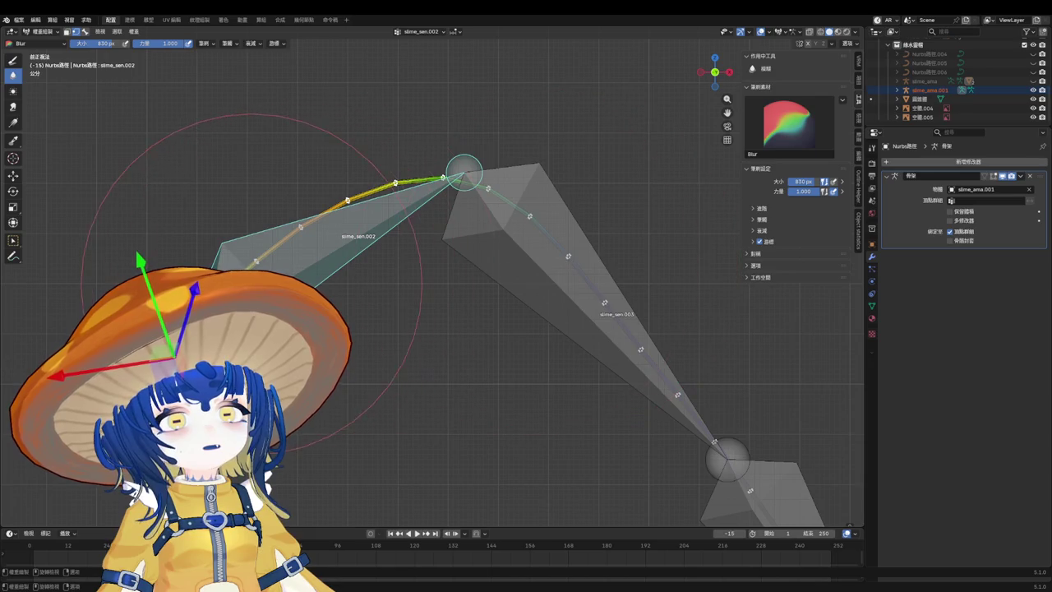
key("f")
left_click(251, 263)
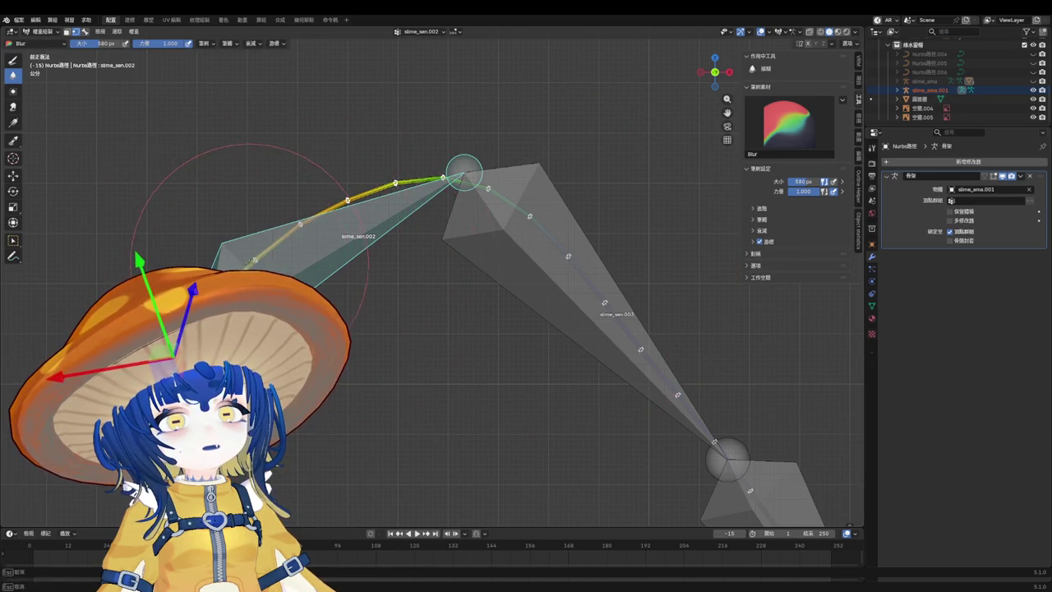
Blur the curve weights for the lower bones slime_sen.004 and slime_sen.005.
middle_click_drag(226, 302, 446, 254, "shift")
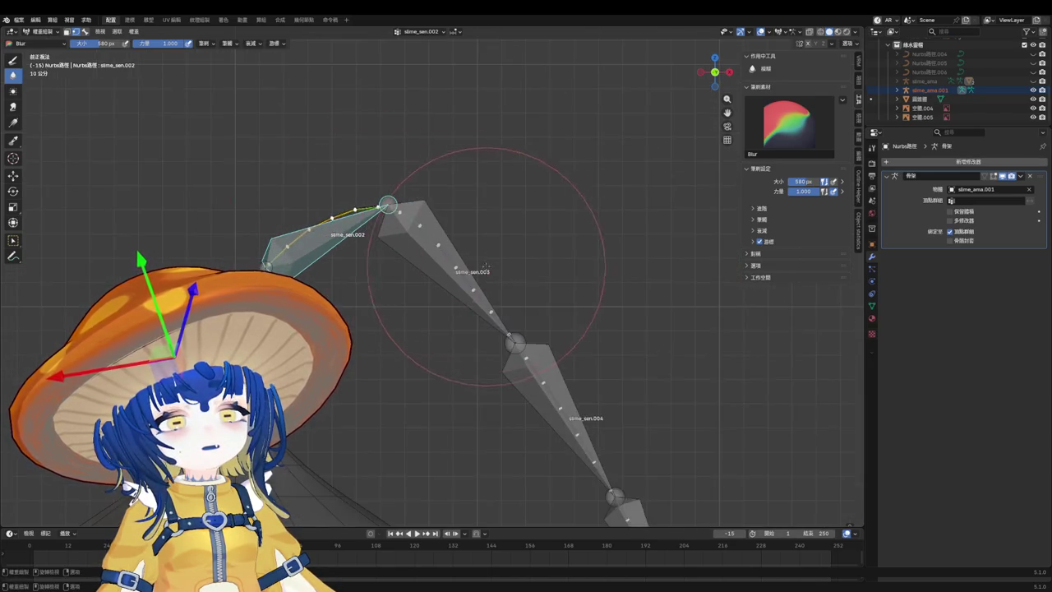
left_click(555, 350, "ctrl")
scroll(555, 349, "up", 1)
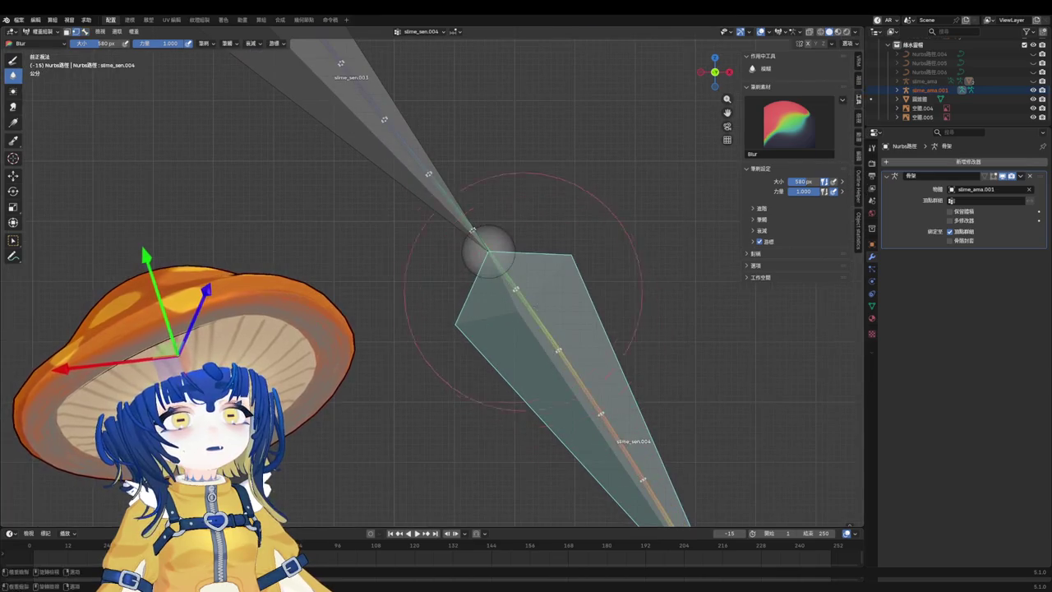
middle_click_drag(428, 173, 504, 387, "shift")
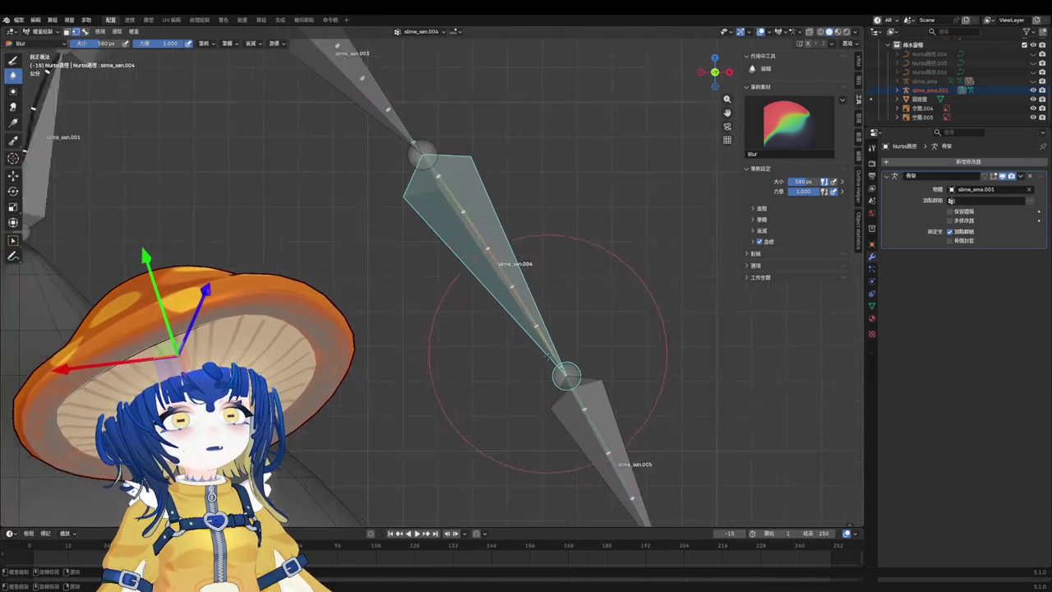
scroll(551, 364, "down", 2)
scroll(561, 351, "up", 2)
left_click(562, 351, "ctrl")
mouse_move(561, 351)
left_mouse_down()
mouse_move(501, 277)
mouse_move(557, 329)
left_mouse_up()
Leave Weight Paint for Object Mode and select the antenna armature.
scroll(553, 340, "down", 5)
key("ctrl+Tab")
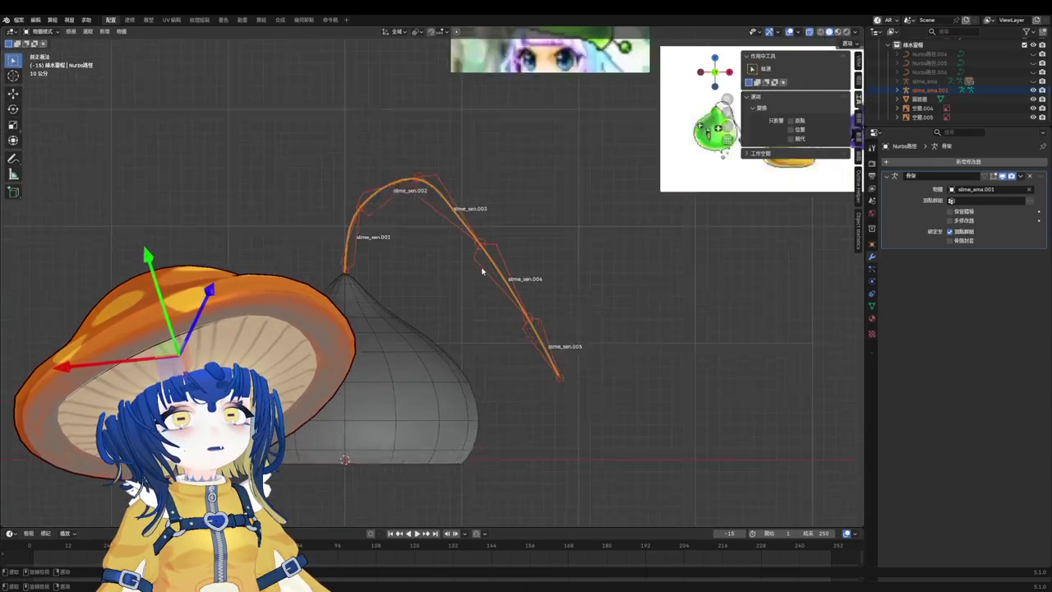
left_click(496, 281)
key("ctrl+Tab")
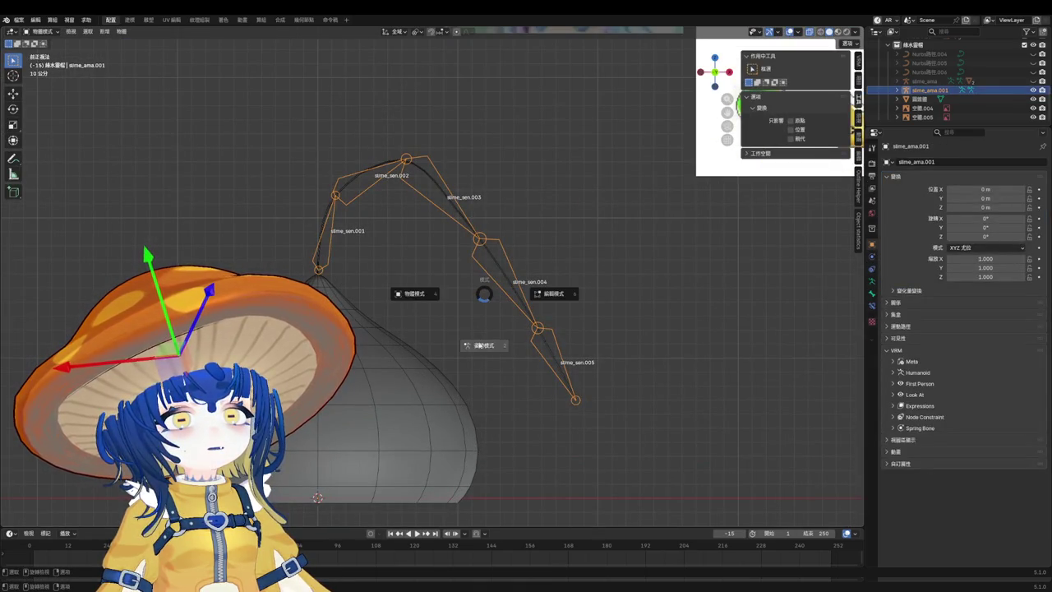
In Pose Mode, hang slime_sen.004 straight down and bend slime_sen.003 further.
left_click(504, 353)
key("r")
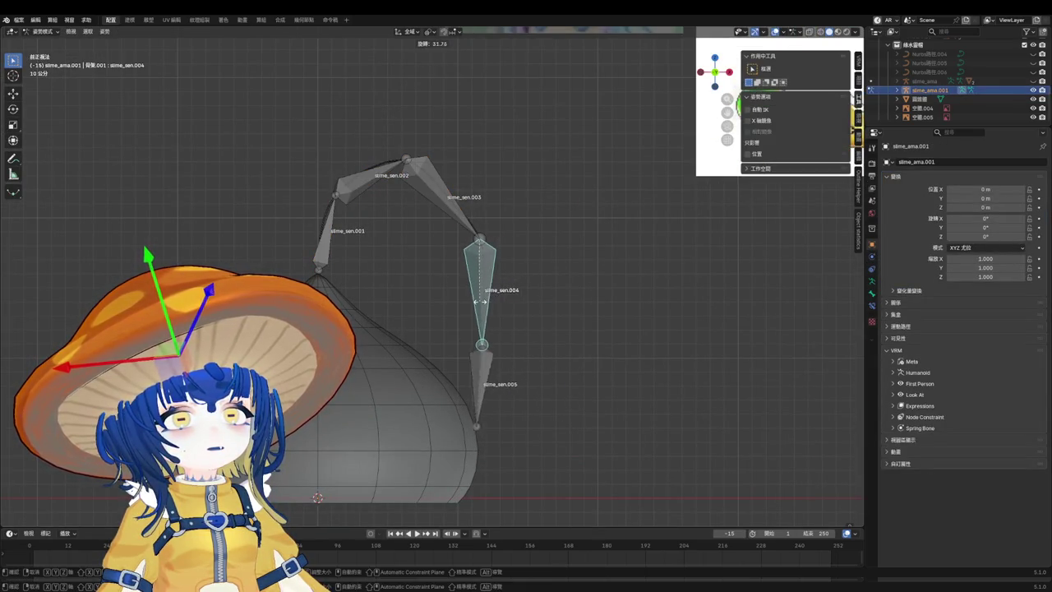
scroll(505, 330, "up", 3)
left_click(503, 337)
left_click(444, 189)
key("r")
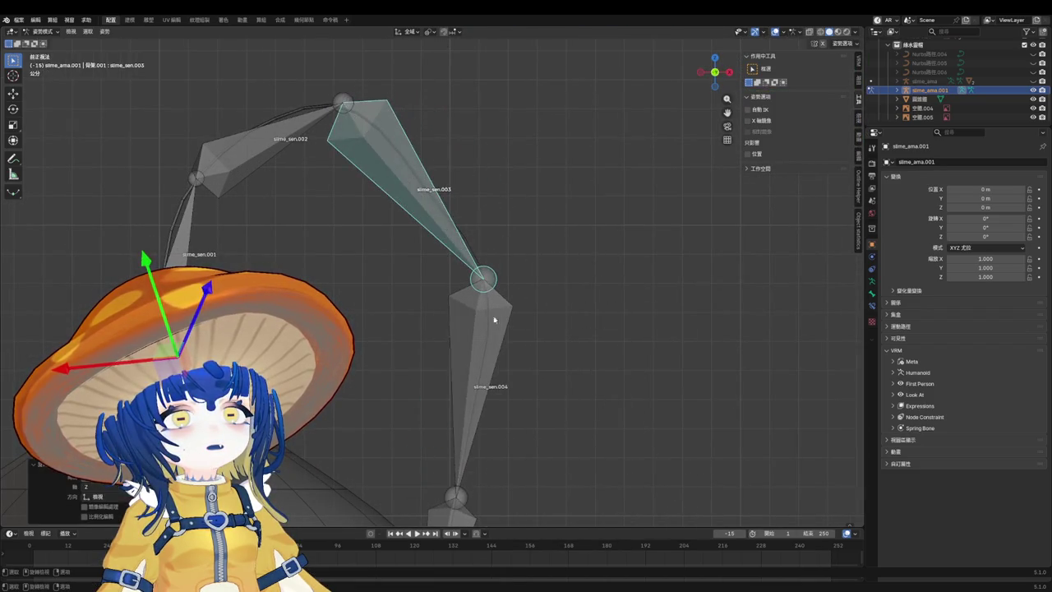
left_click(444, 226)
Rotate slime_sen.004 twice more until it hangs straight down, then return to Object Mode.
left_click(494, 313)
key("r")
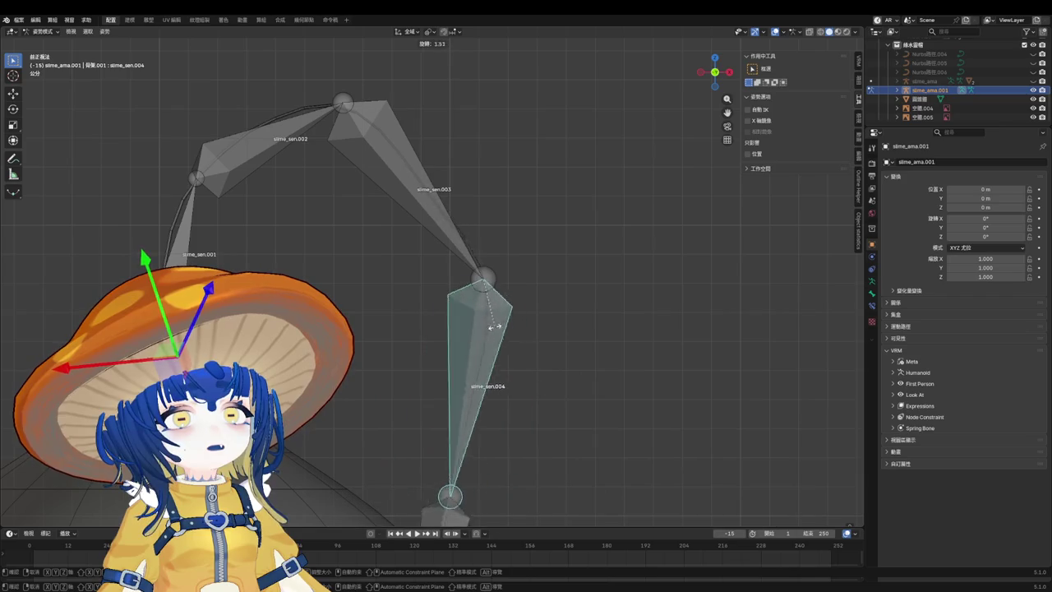
left_click(475, 329)
scroll(477, 328, "up", 2)
key("r")
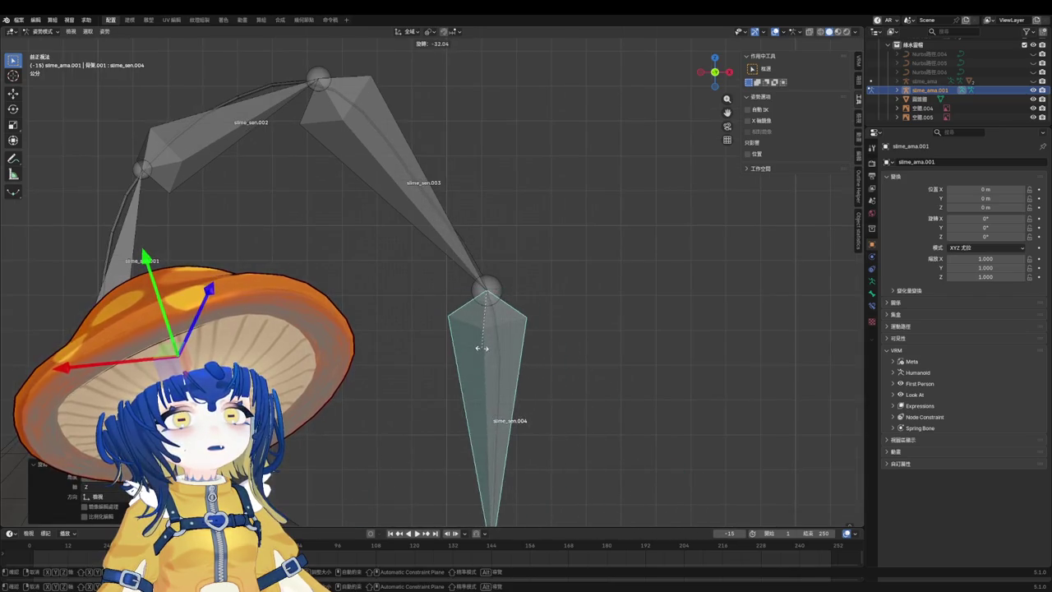
left_click(489, 345)
key("ctrl+Tab")
Reselect the armature, swing slime_sen.003 to a new angle in Pose Mode, and return to Object Mode.
left_click(411, 172)
left_click(411, 172)
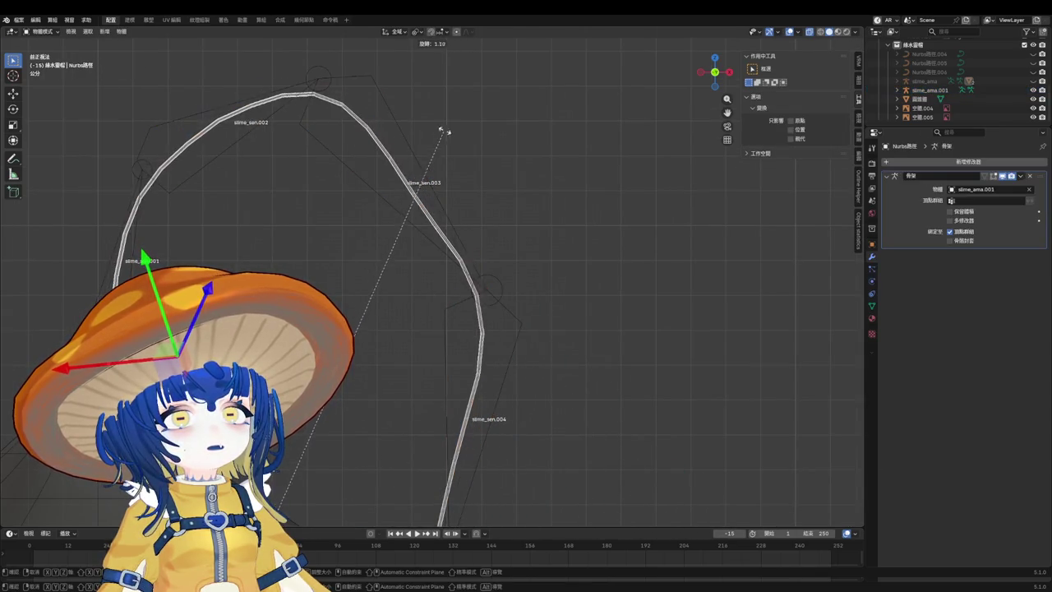
left_click(411, 165)
key("ctrl+Tab")
left_click(424, 226)
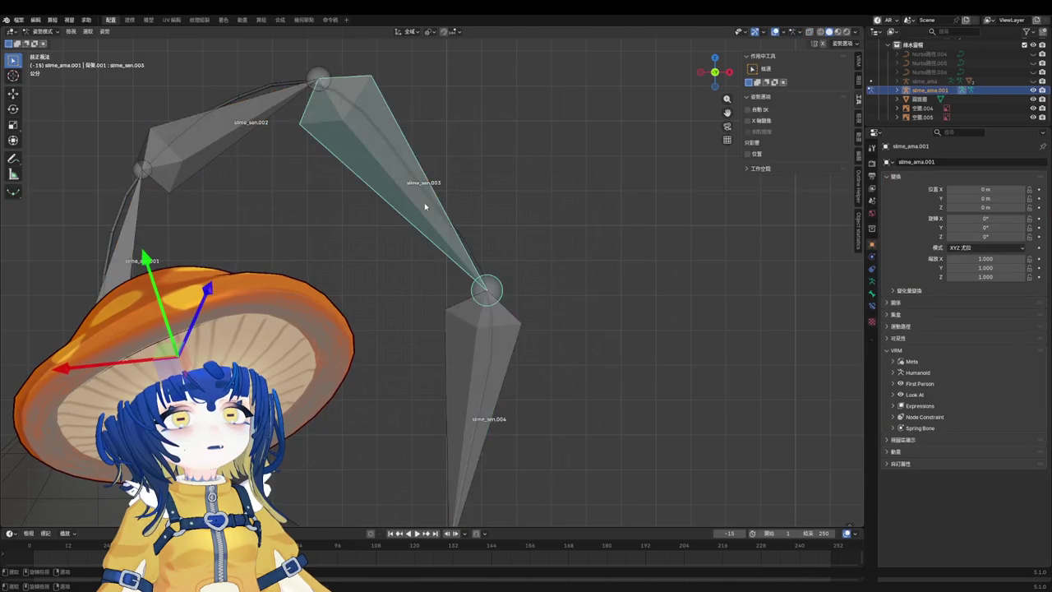
key("r")
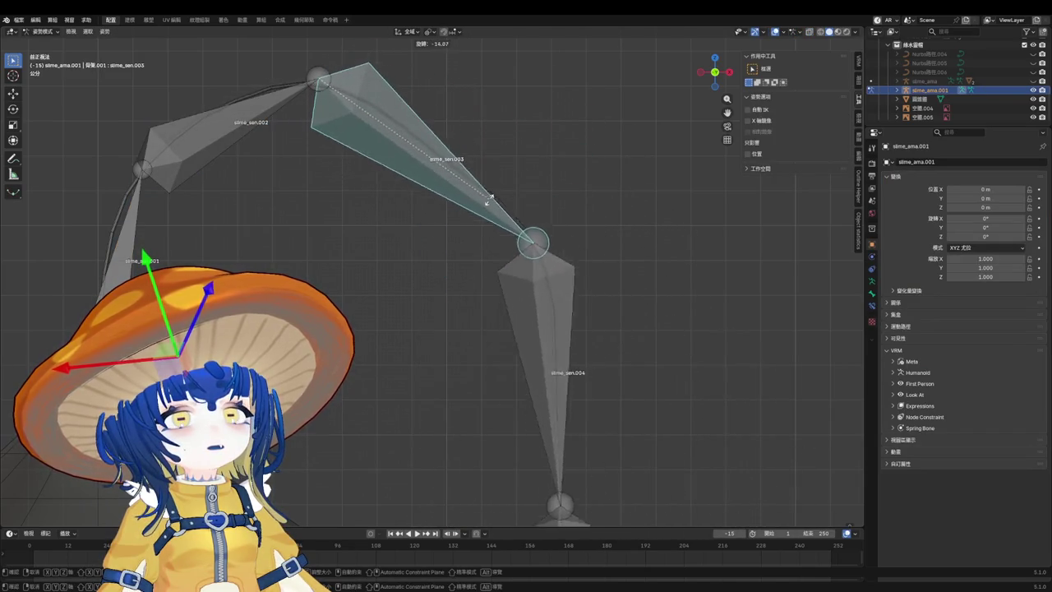
left_click(474, 221)
key("ctrl+Tab")
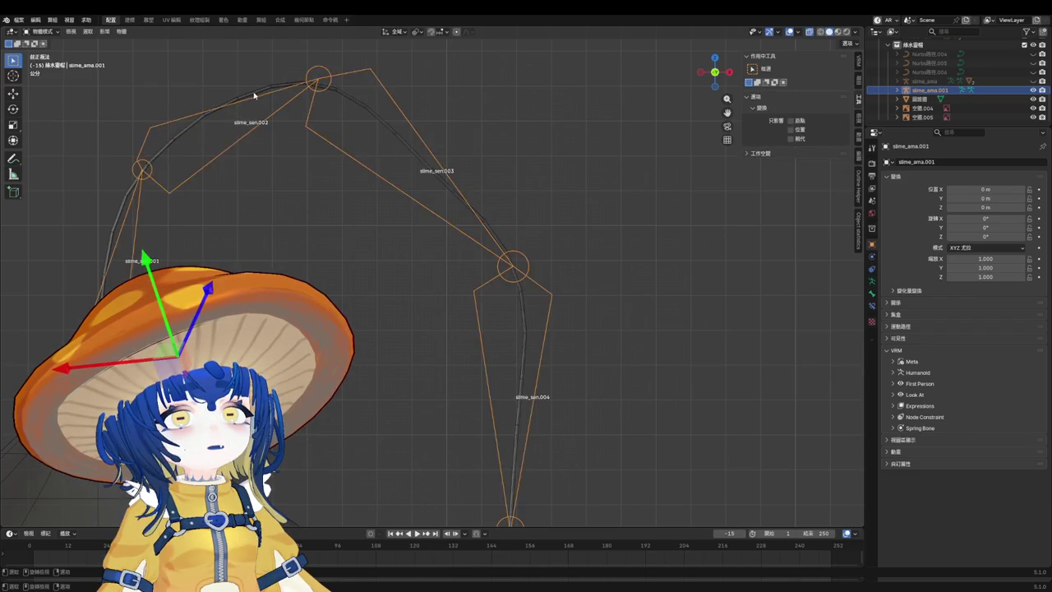
Put the antenna curve in Weight Paint and blur slime_sen.004's weights near the joint.
left_click(263, 88)
key("ctrl+Tab")
left_click(447, 177)
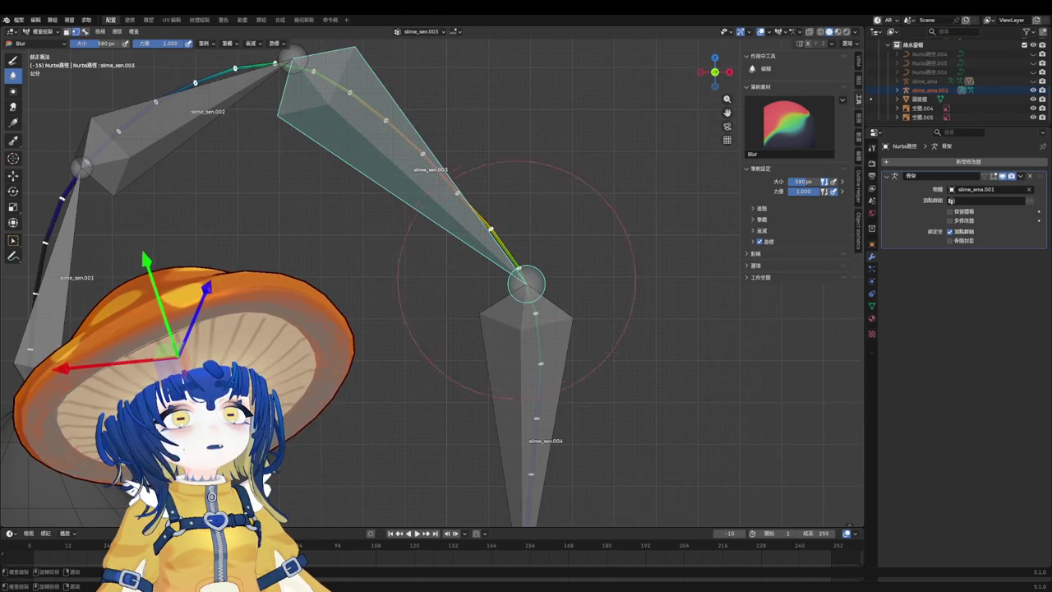
left_click(513, 380, "ctrl")
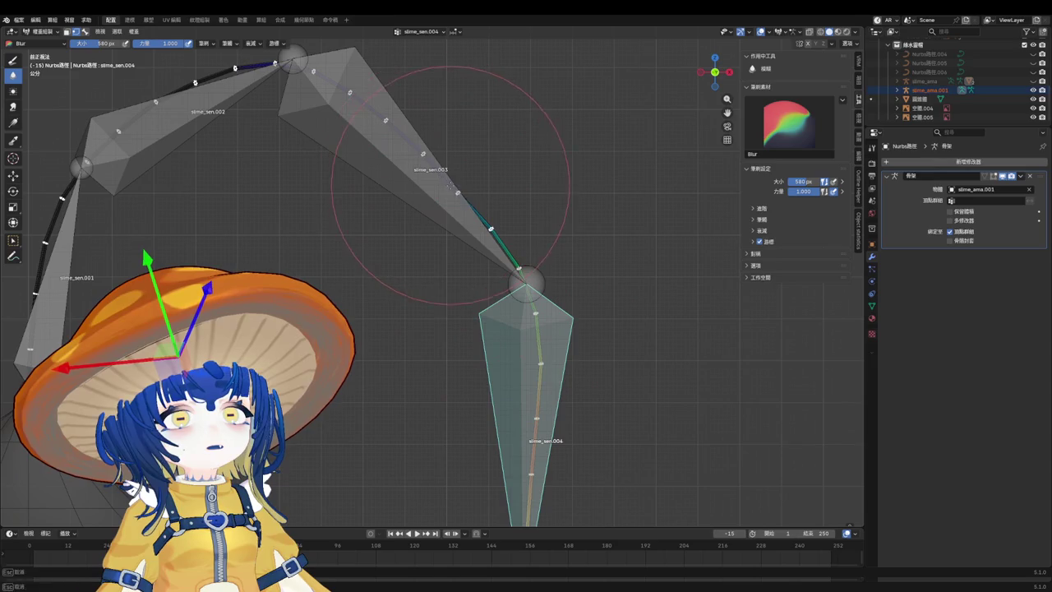
left_click_drag(459, 191, 451, 182)
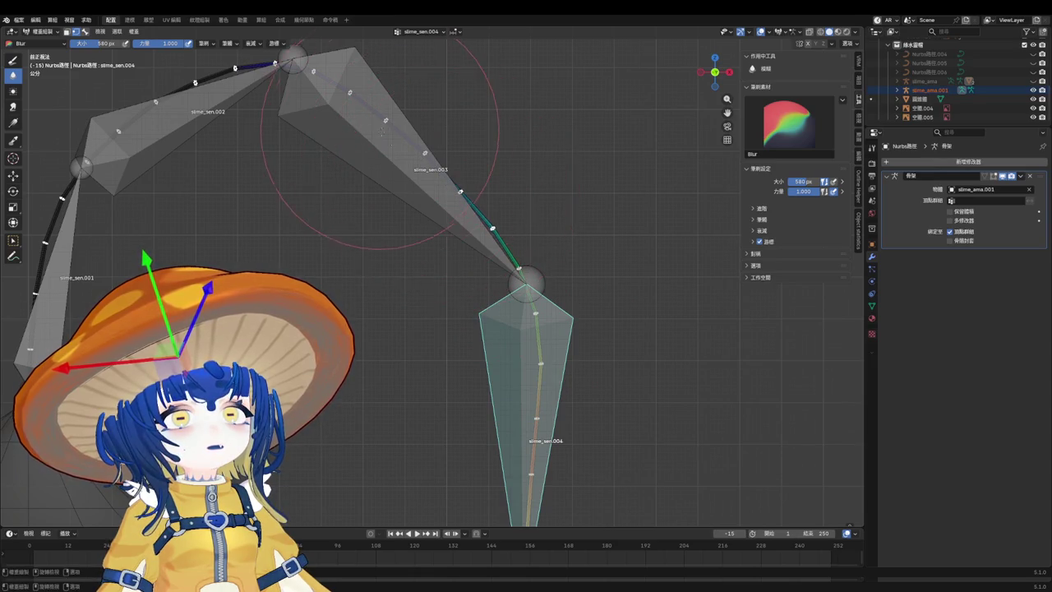
Blur the curve weights along slime_sen.003 and slime_sen.002.
scroll(380, 140, "down", 2)
left_click(383, 135, "ctrl")
scroll(328, 109, "up", 2)
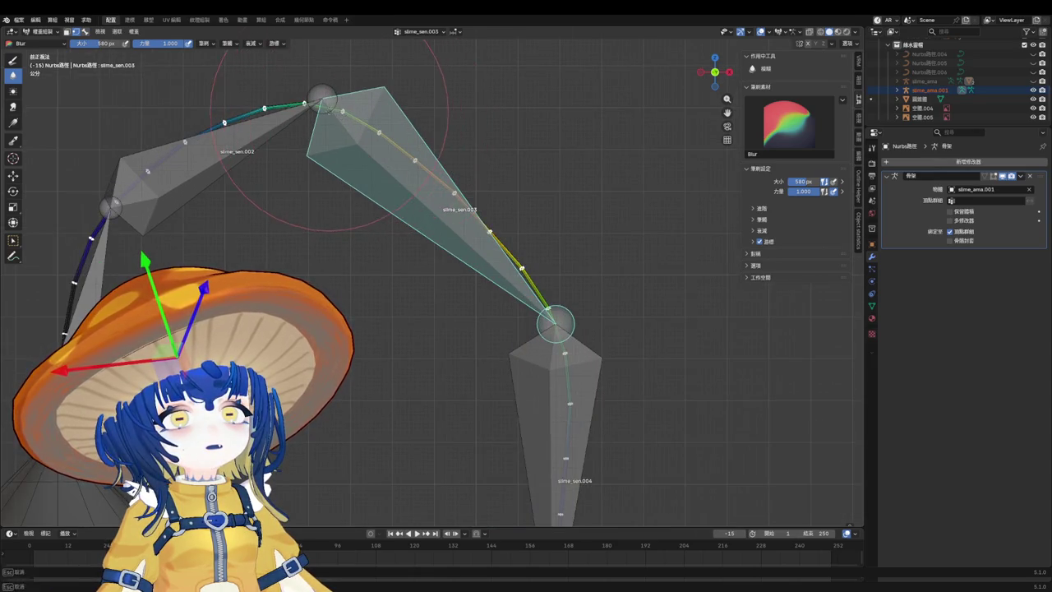
left_click_drag(329, 132, 411, 161)
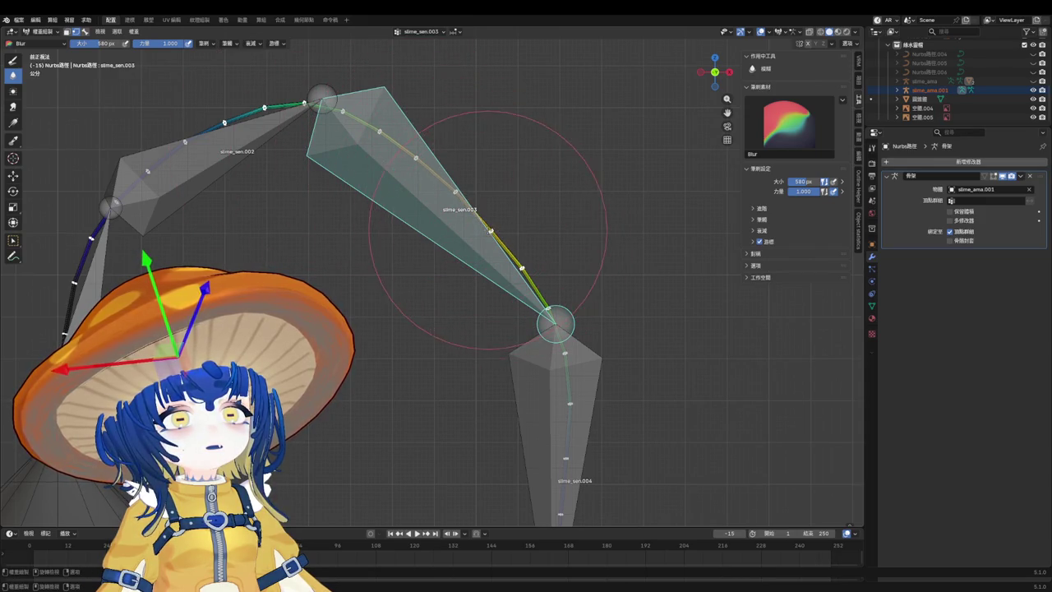
left_click(245, 137, "ctrl")
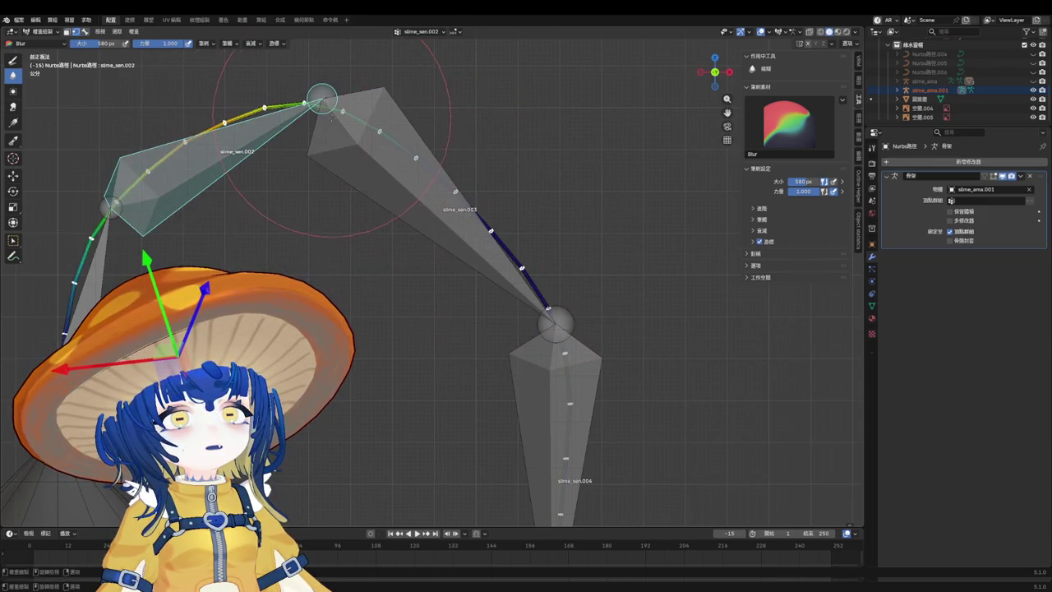
left_click_drag(284, 131, 271, 130)
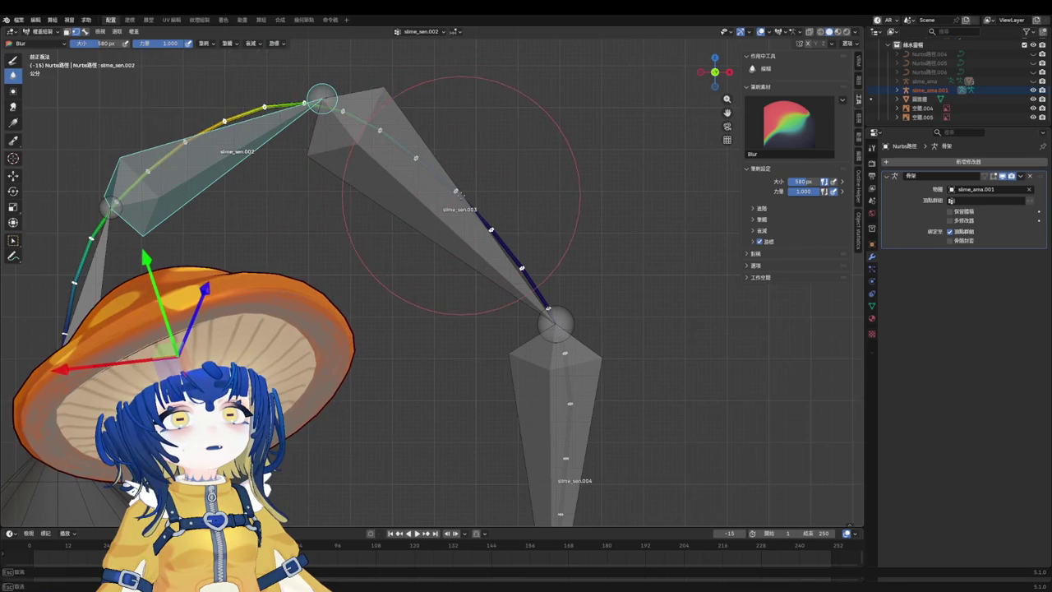
Blur slime_sen.005's weights at the lower joint, then reselect slime_sen.004.
scroll(515, 247, "down", 3)
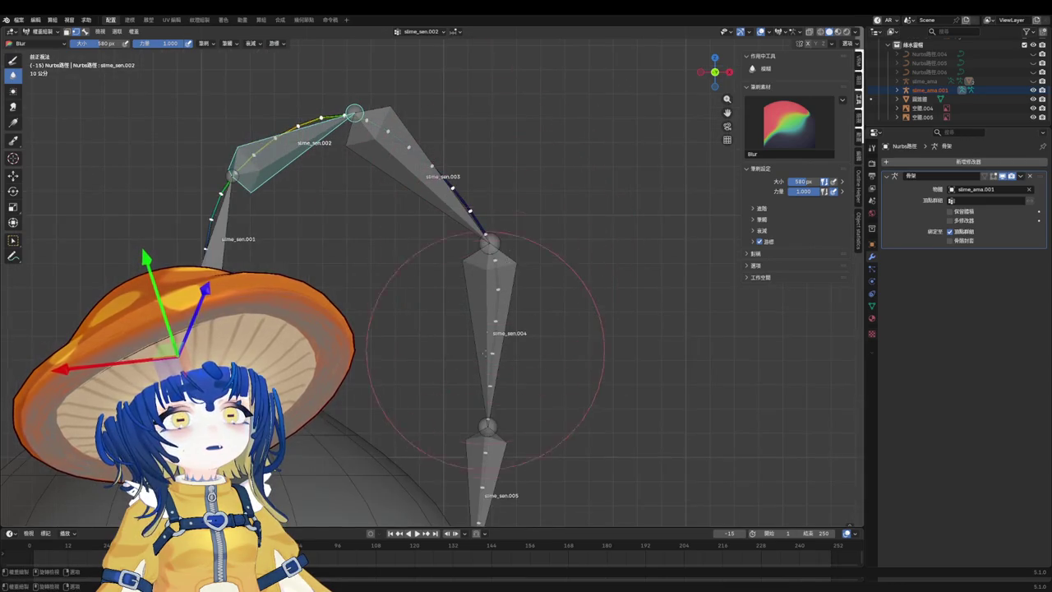
left_click(494, 349, "ctrl")
scroll(494, 345, "up", 3)
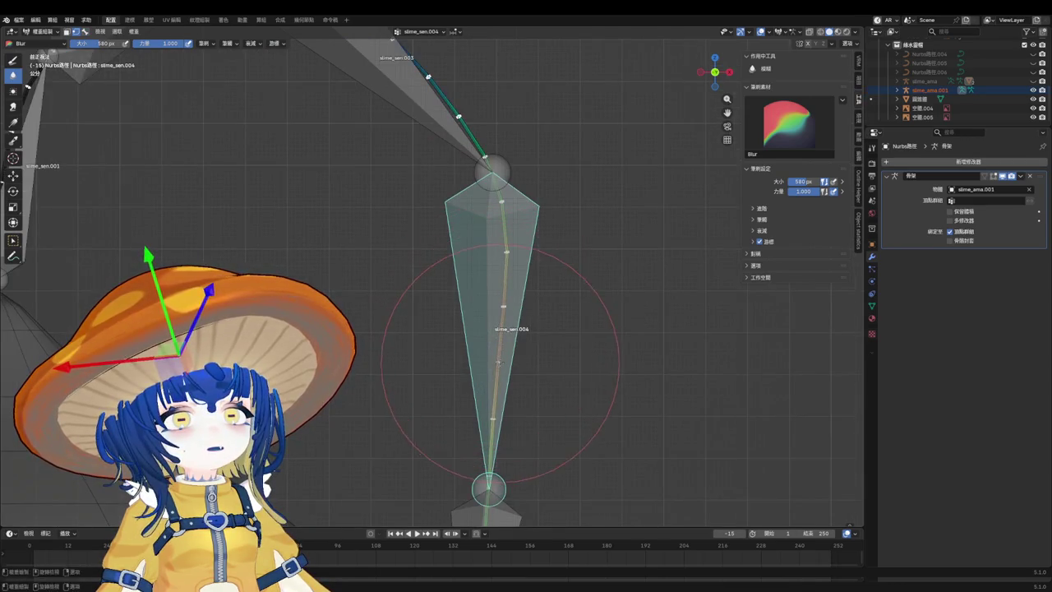
scroll(497, 419, "down", 3)
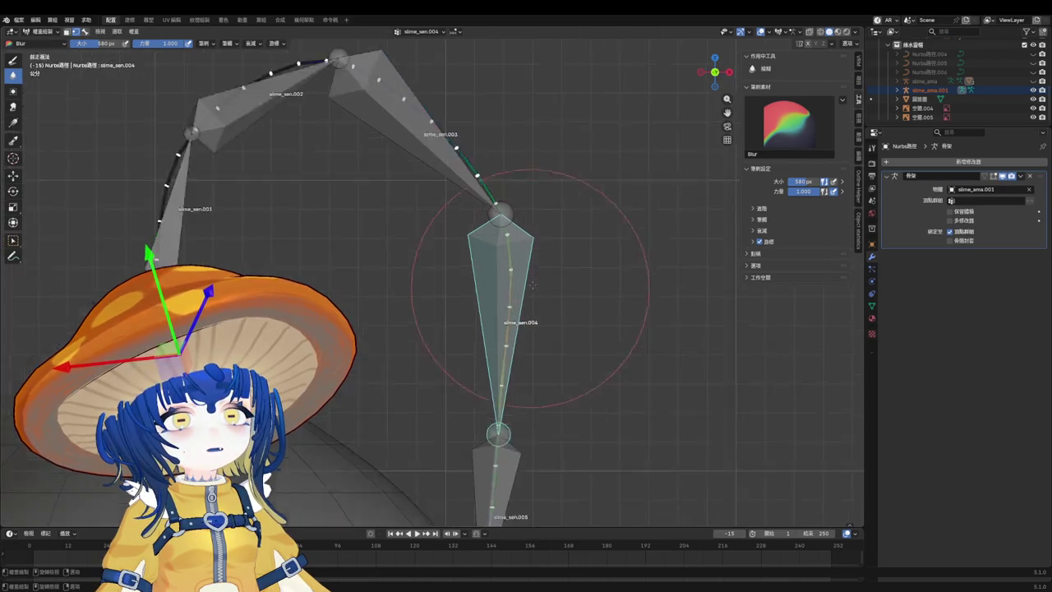
scroll(509, 428, "up", 5)
left_click(519, 465, "ctrl")
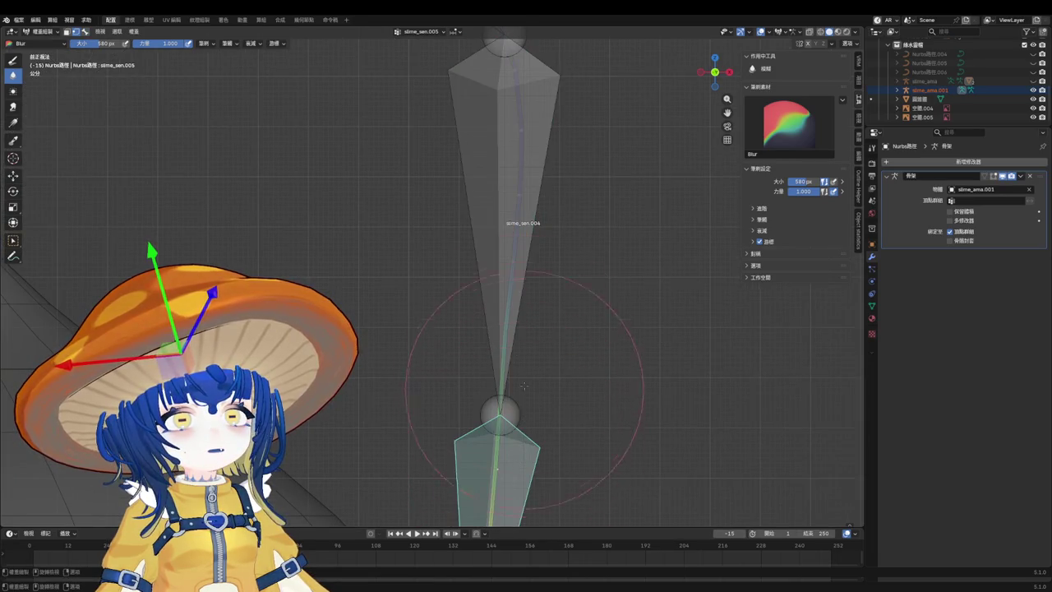
left_click_drag(508, 333, 506, 329)
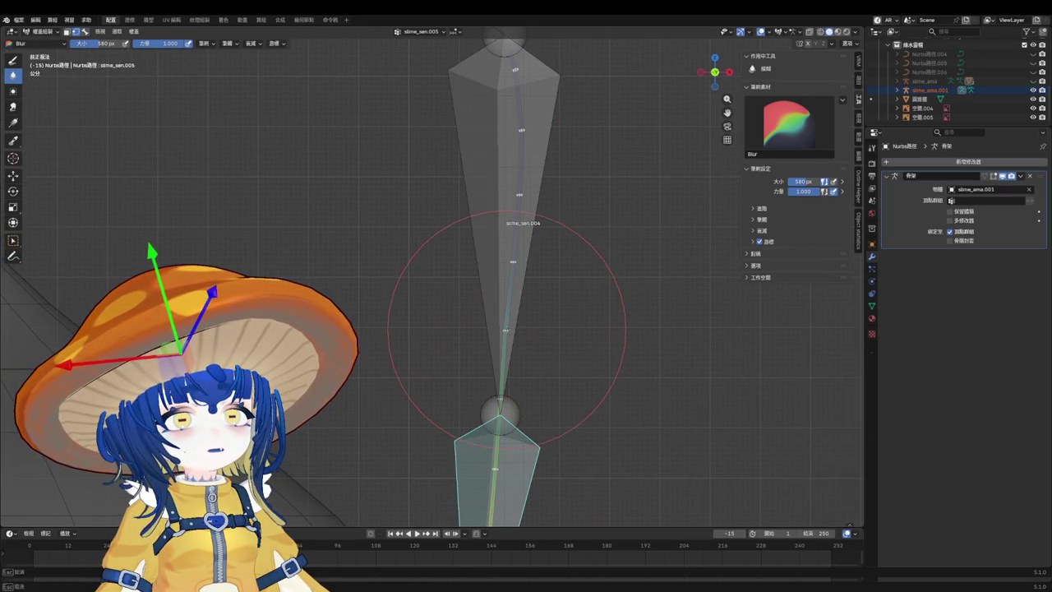
left_click(504, 330, "ctrl")
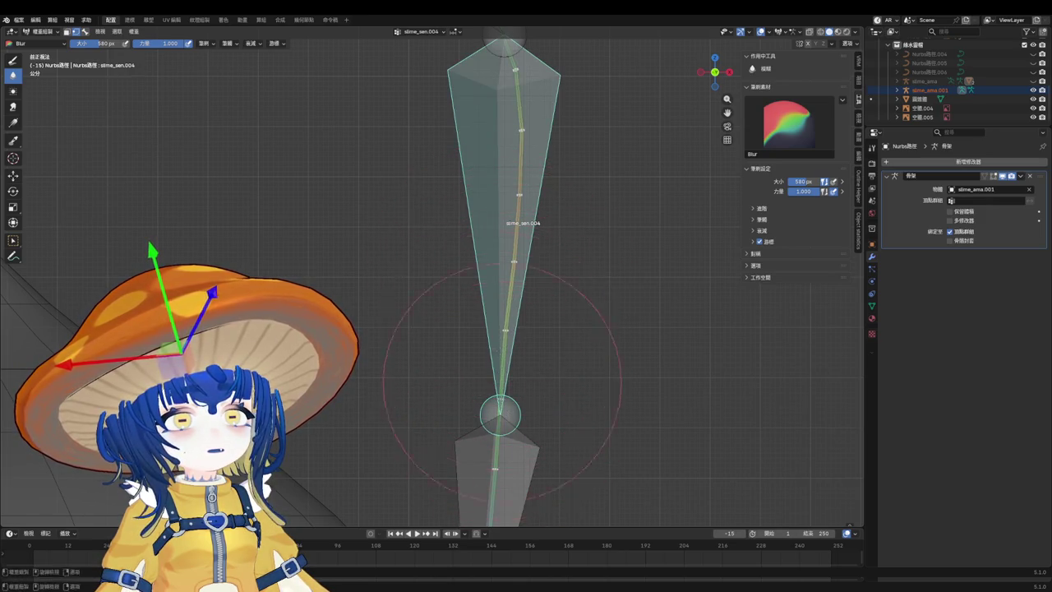
Shrink the brush to 378 px to blur slime_sen.004, then enlarge it to 554 px.
key("bracketleft")
scroll(500, 360, "up", 4)
key("bracketleft")
key("bracketleft")
key("bracketleft")
left_click_drag(483, 310, 502, 305)
key("bracketright")
key("bracketright")
key("bracketright")
Inspect the blurred weights and switch the curve back to Object Mode.
scroll(510, 321, "down", 2)
scroll(518, 288, "up", 2)
scroll(531, 250, "down", 3)
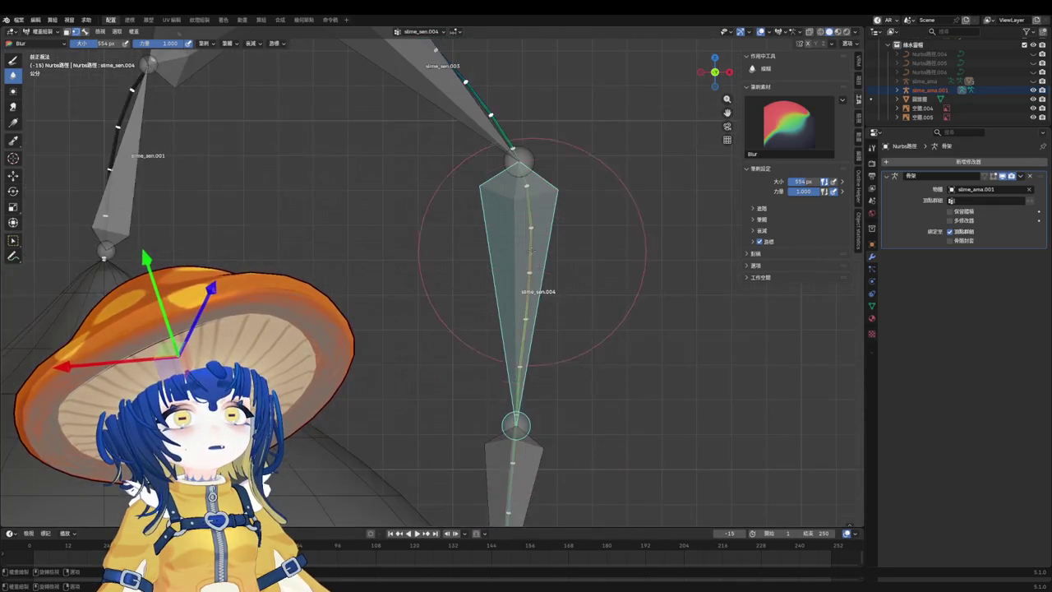
scroll(530, 250, "up", 1)
scroll(526, 222, "up", 1)
scroll(522, 309, "down", 3)
key("ctrl+Tab")
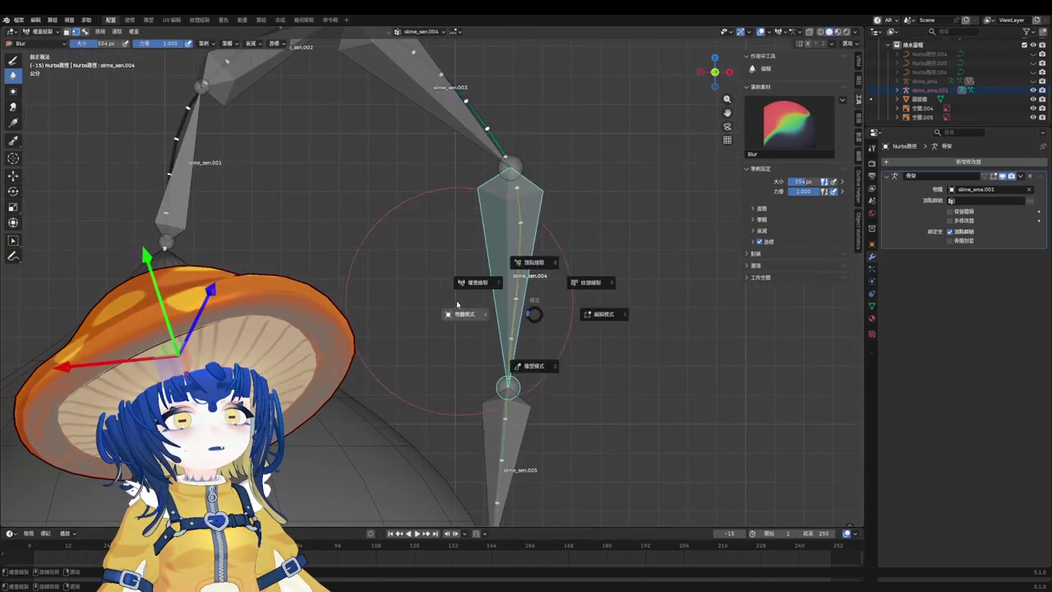
left_click(458, 304)
Rotate the tip bone slime_sen.005 outward in Pose Mode, then return to Object Mode.
left_click(510, 452)
key("r")
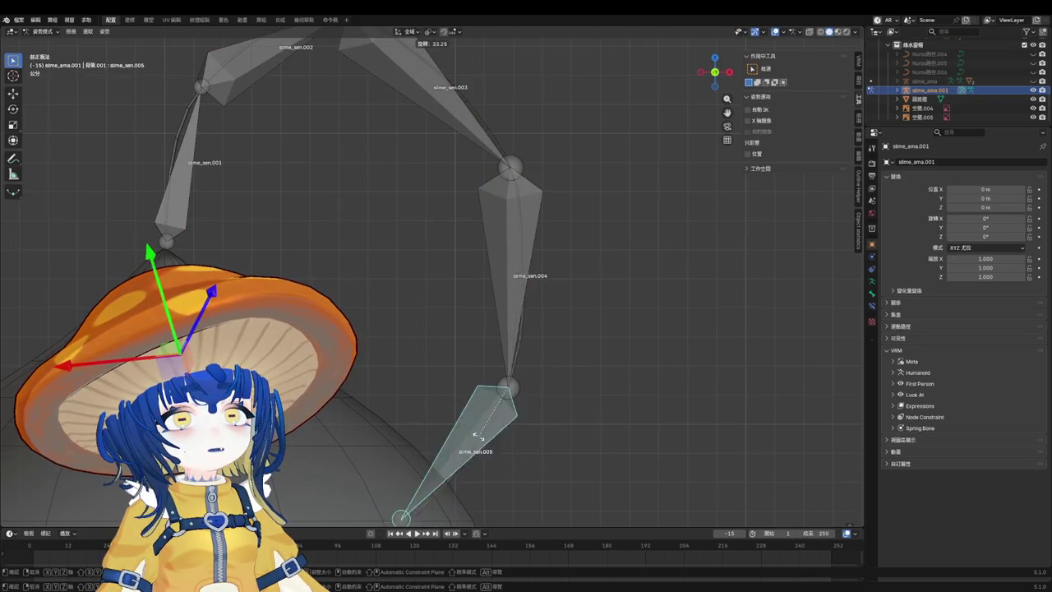
left_click(457, 403)
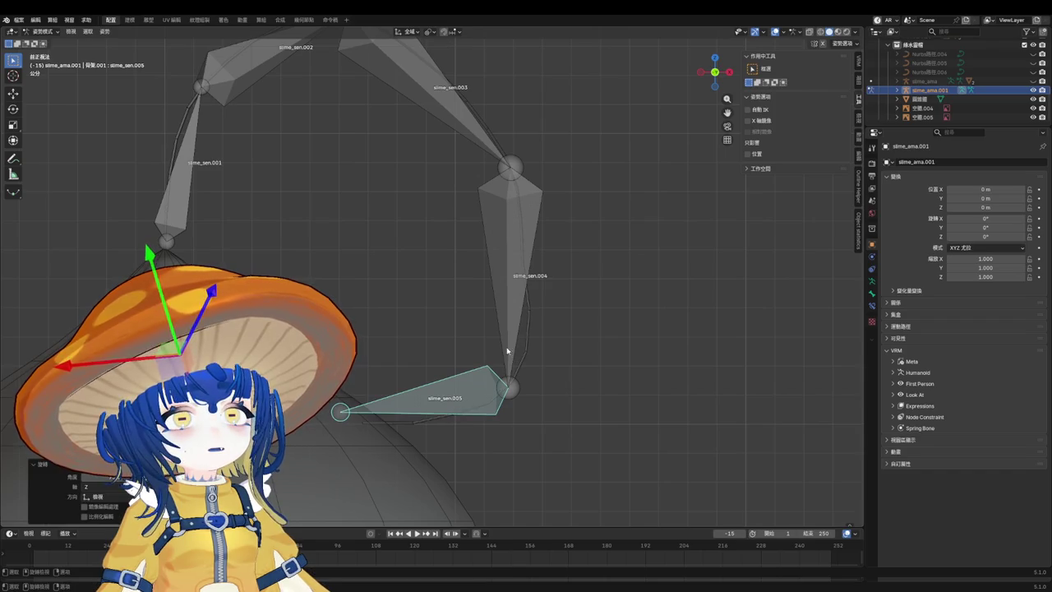
key("ctrl+Tab")
Select the antenna NURBS curve and bring up its mode pie menu.
left_click(470, 378)
left_click(526, 364)
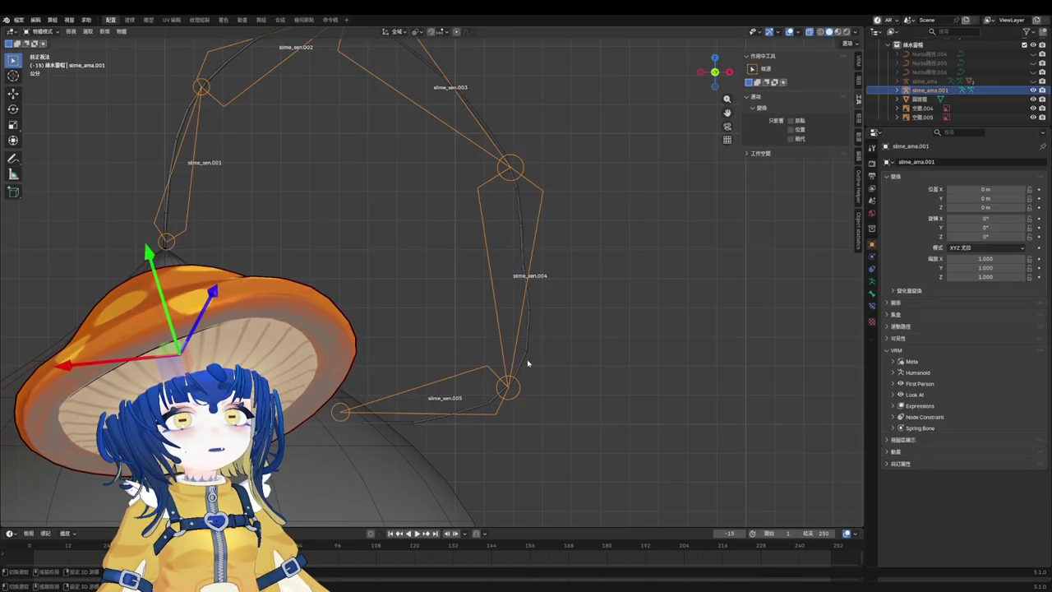
left_click(528, 349, "shift")
key("ctrl+Tab")
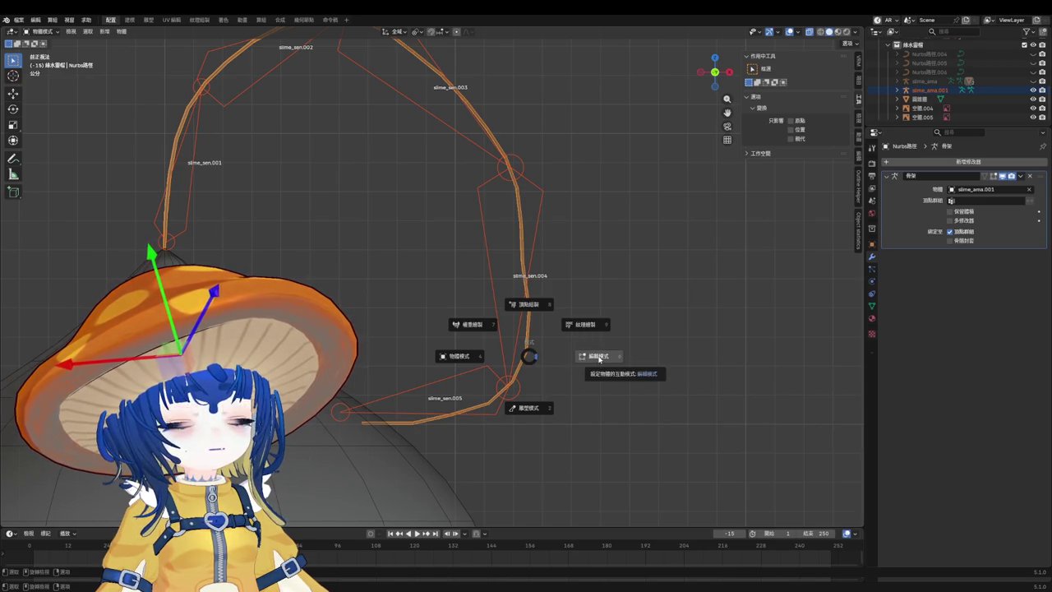
left_click(483, 328)
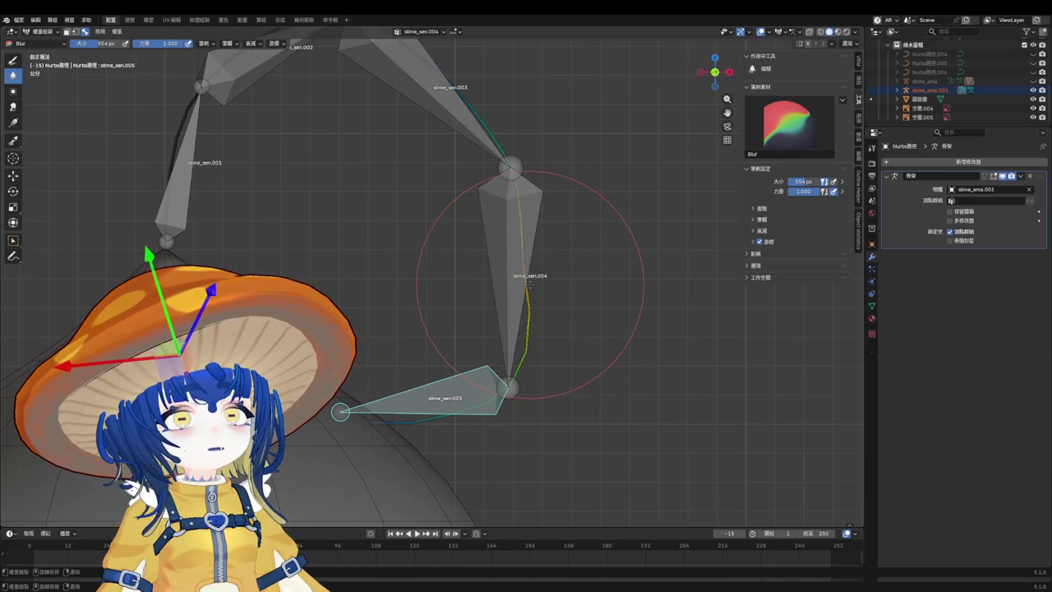
scroll(530, 285, "up", 2)
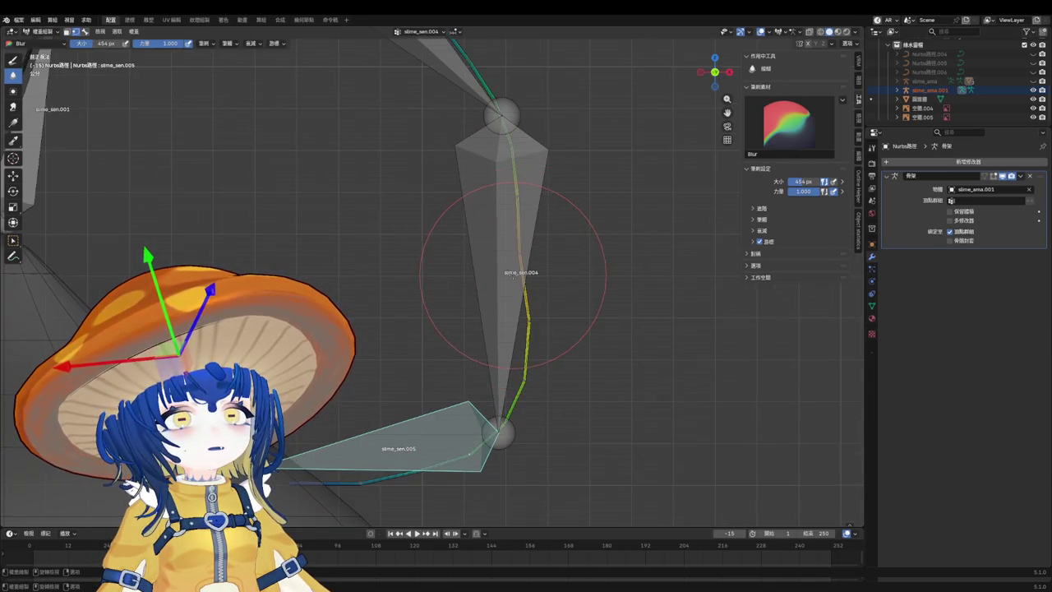
scroll(518, 275, "up", 1)
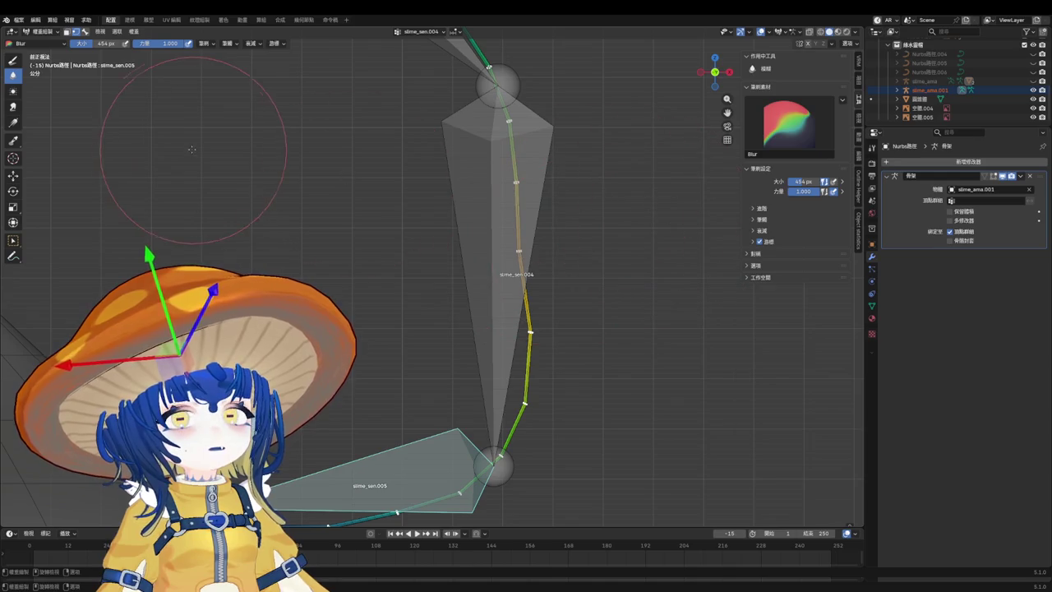
scroll(553, 313, "down", 3)
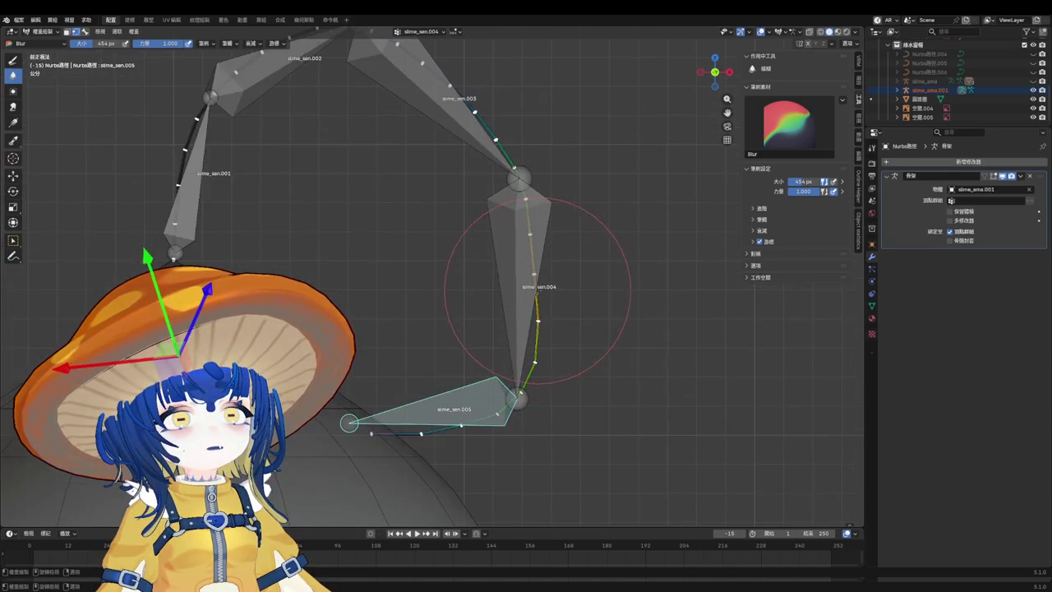
scroll(538, 290, "up", 1)
scroll(538, 317, "up", 2)
scroll(351, 439, "up", 2)
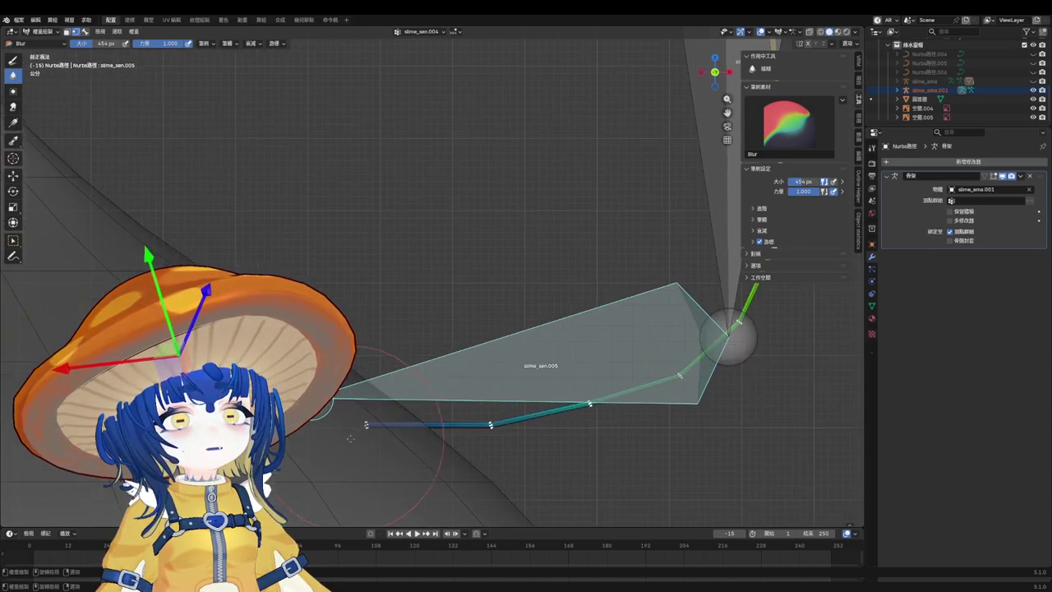
scroll(440, 351, "down", 3)
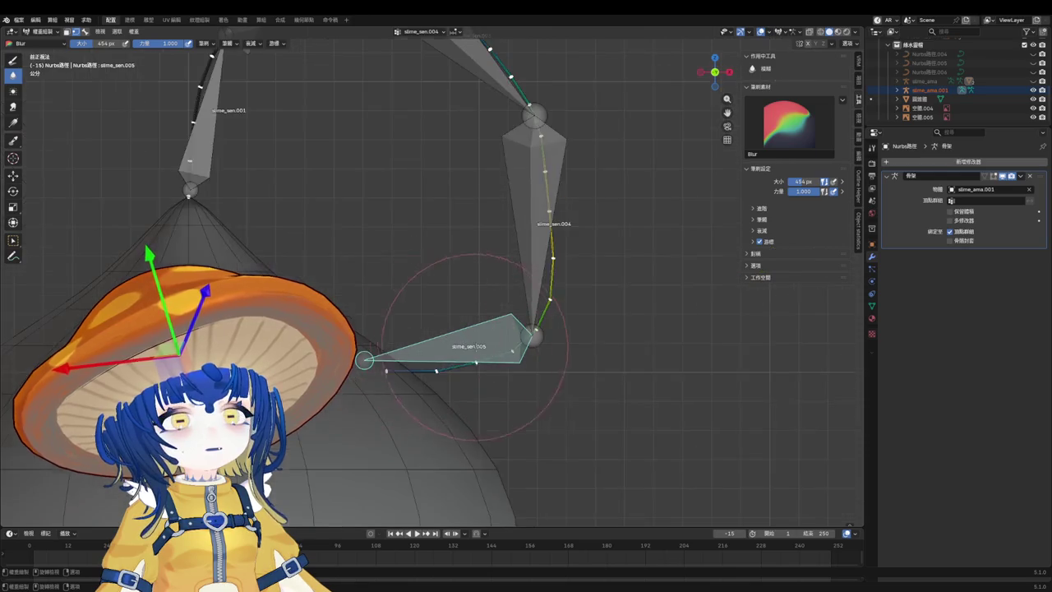
scroll(442, 351, "down", 1)
key("ctrl+Tab")
left_click(534, 268)
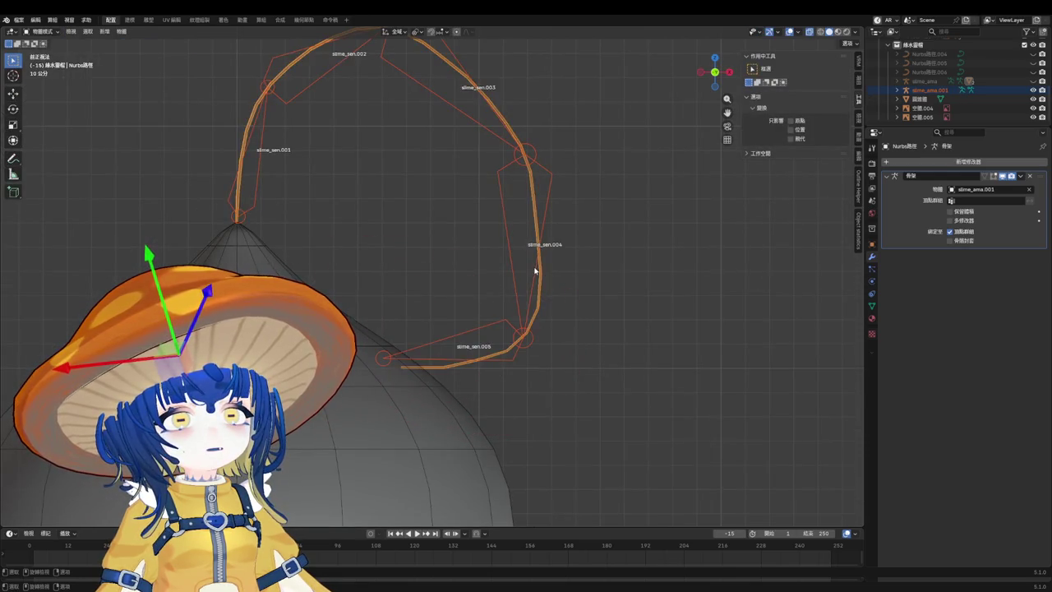
In Pose Mode, rotate slime_sen.004 and slime_sen.005 to new angles.
key("ctrl+Tab")
left_click(530, 278)
key("r")
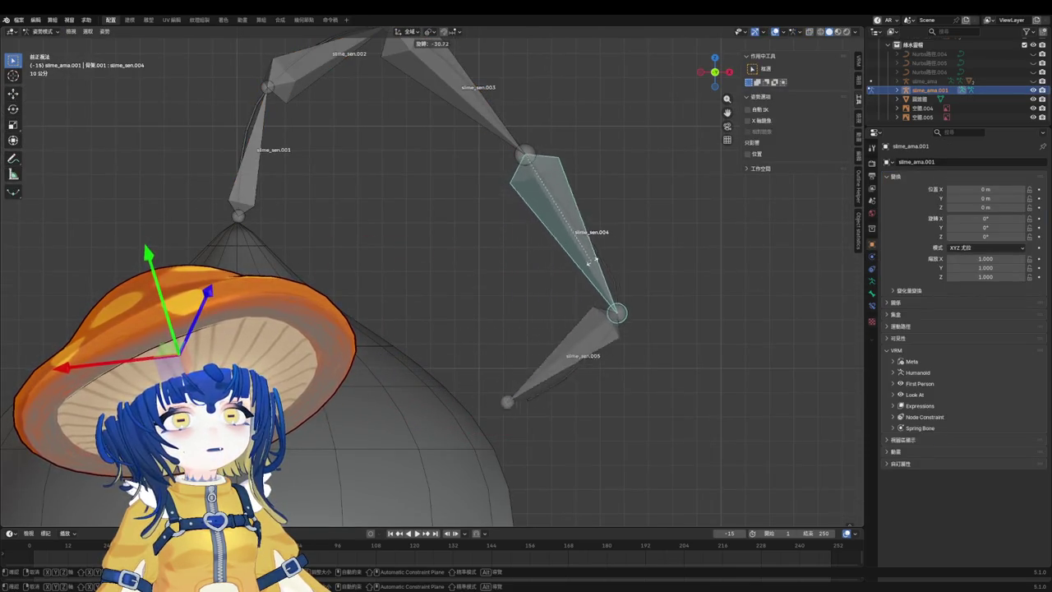
left_click(629, 247)
left_click(604, 311)
key("r")
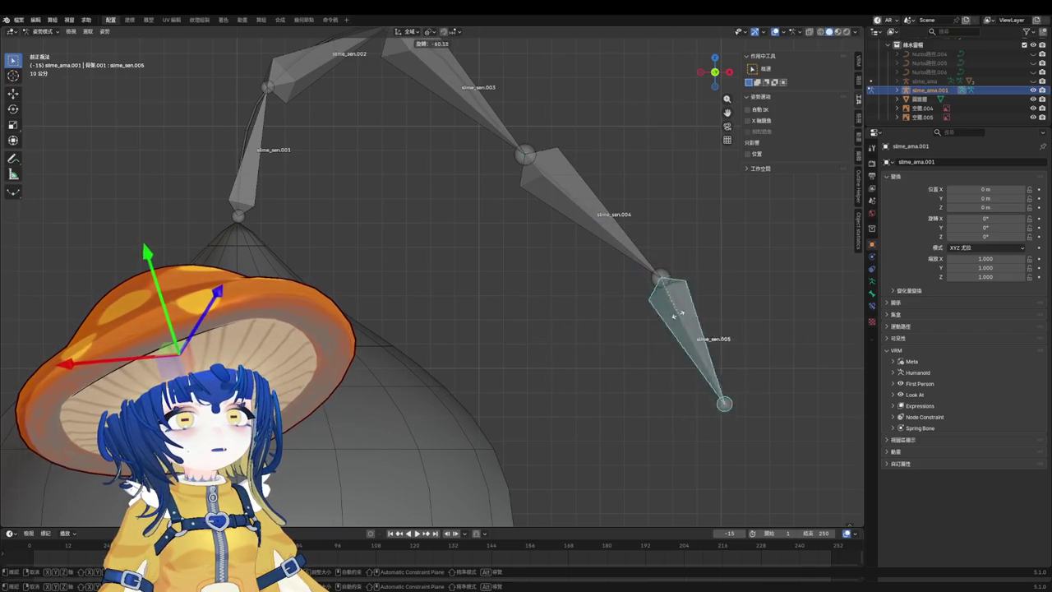
left_click(650, 316)
middle_click_drag(649, 317, 605, 238)
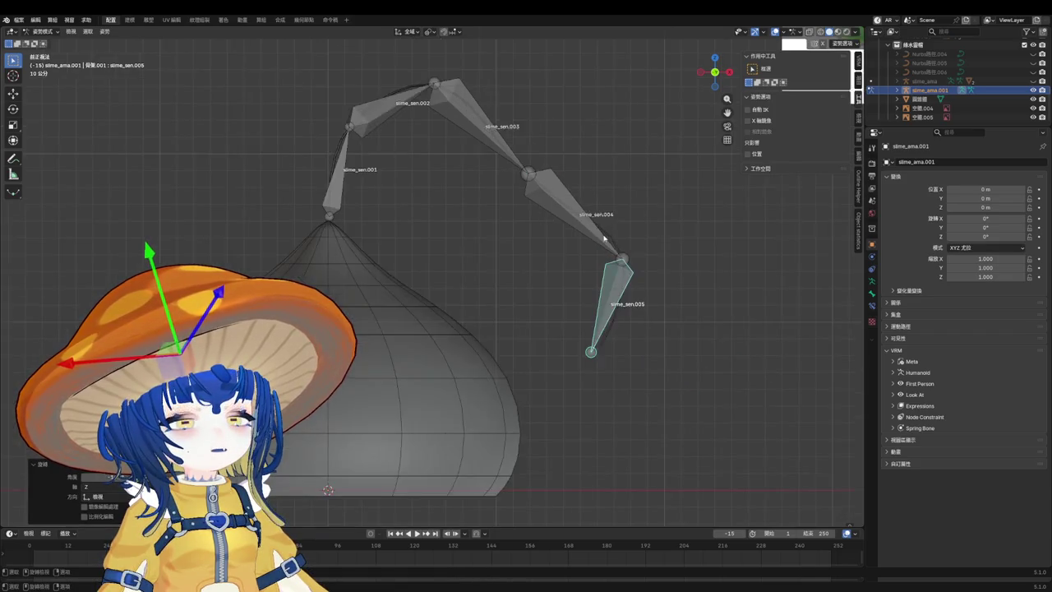
key("KP_Decimal")
scroll(576, 371, "up", 2)
Put the antenna curve back in Weight Paint with the Paint brush set to Add blend.
key("ctrl+Tab")
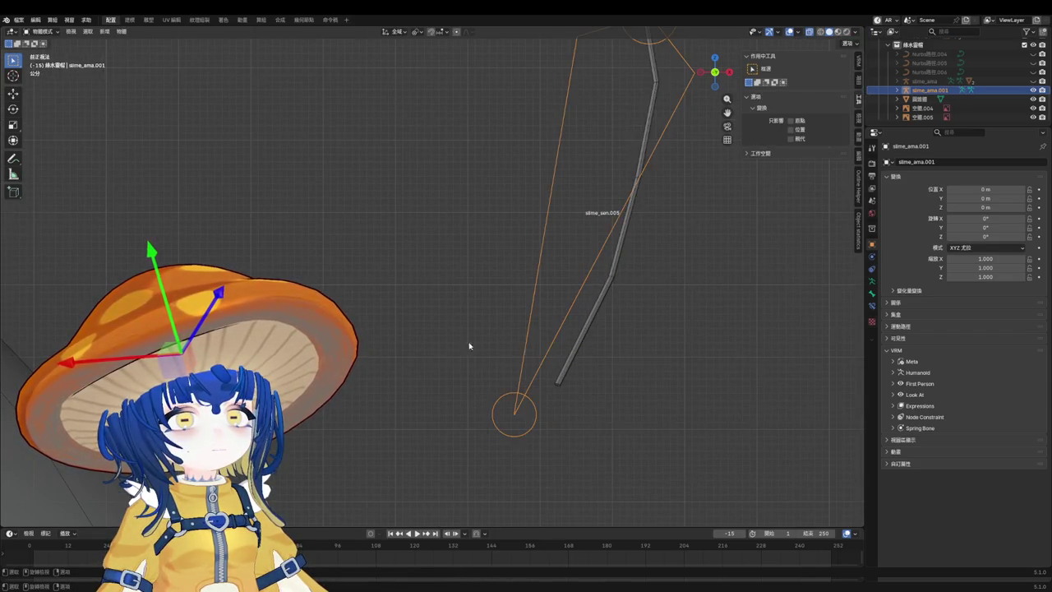
left_click(576, 358)
left_click(564, 345)
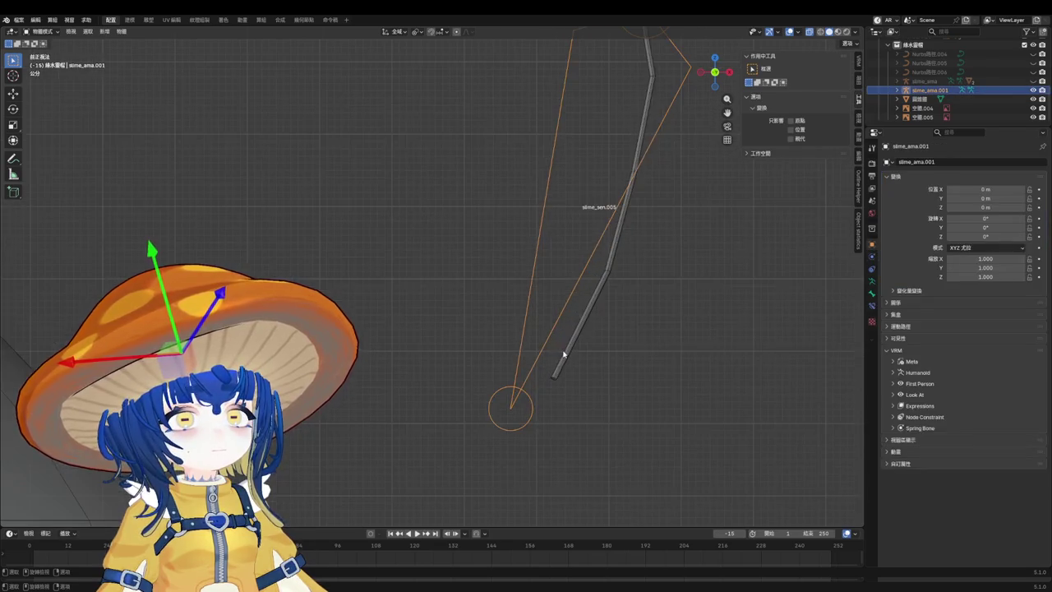
left_click(568, 356)
key("ctrl+Tab")
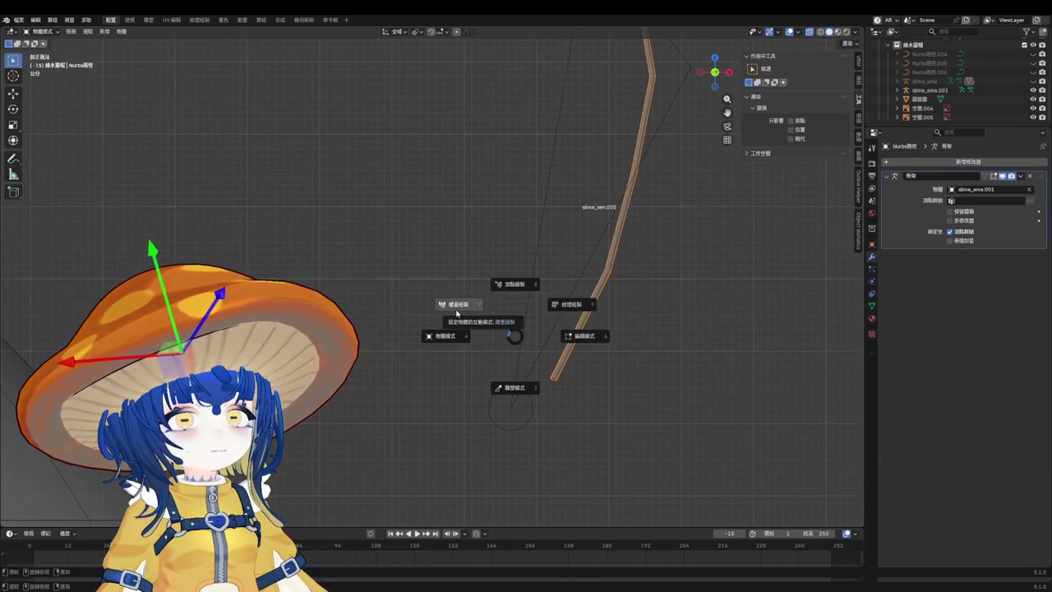
left_click(457, 313)
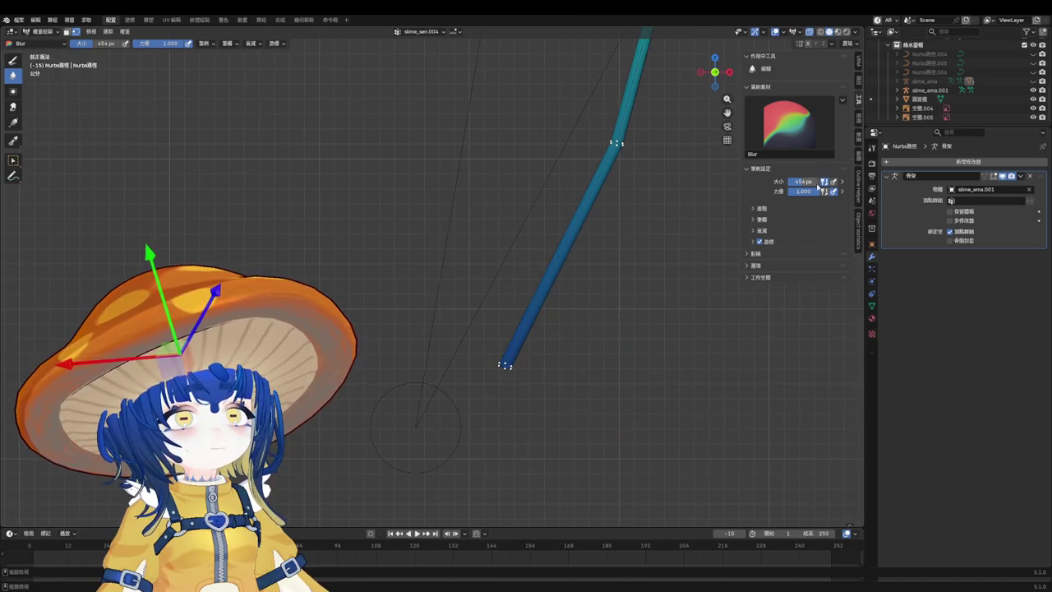
left_click(13, 59)
left_click(814, 181)
left_click(800, 275)
Add slime_sen.005 weight at 0.119 to the curve tip, then re-enter Weight Paint on the curve.
middle_click_drag(503, 366, 465, 344)
left_click_drag(466, 344, 487, 344)
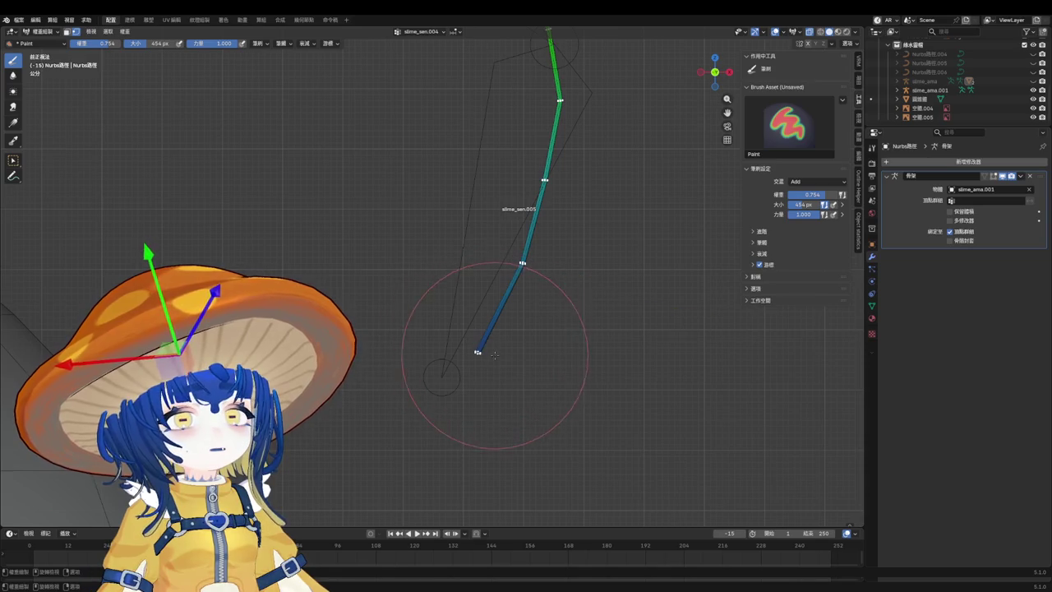
middle_click_drag(481, 352, 493, 362)
key("ctrl+Tab")
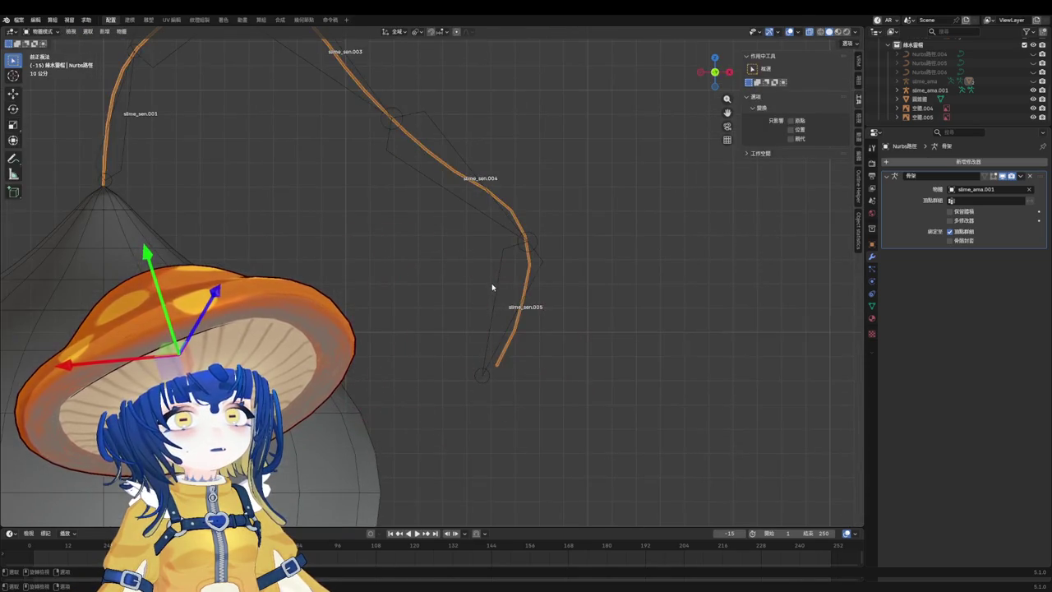
left_click(494, 288)
left_click(509, 338)
key("ctrl+Tab")
left_click(431, 284)
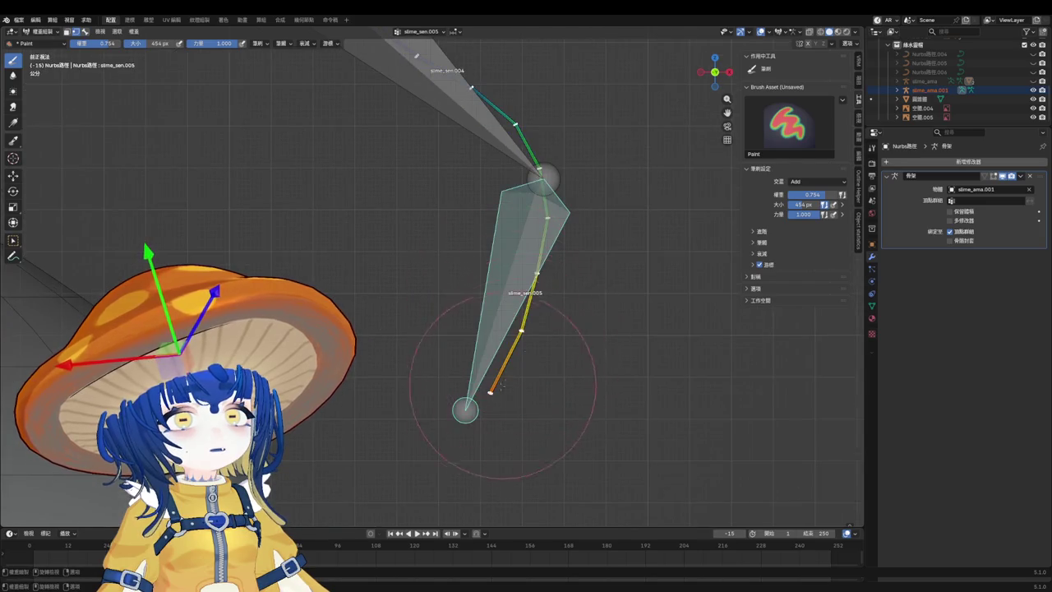
Paint weight onto the bend near the tip, smooth the weights twice, and return to Object Mode.
scroll(493, 403, "up", 2)
scroll(473, 405, "up", 2)
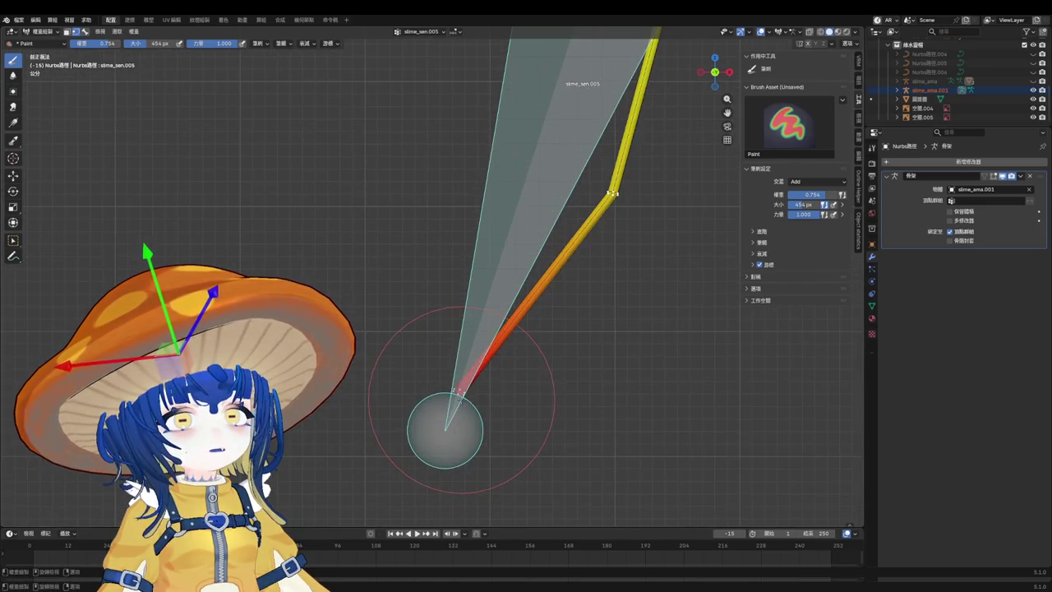
scroll(513, 396, "down", 3)
scroll(564, 353, "up", 2)
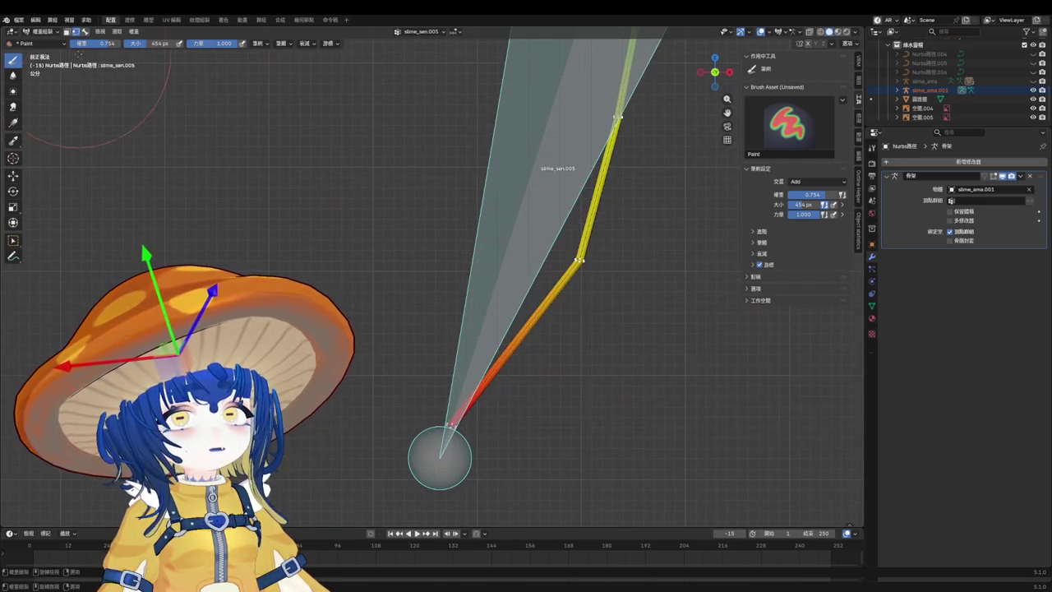
left_click(578, 260)
key("F3")
left_click(578, 264)
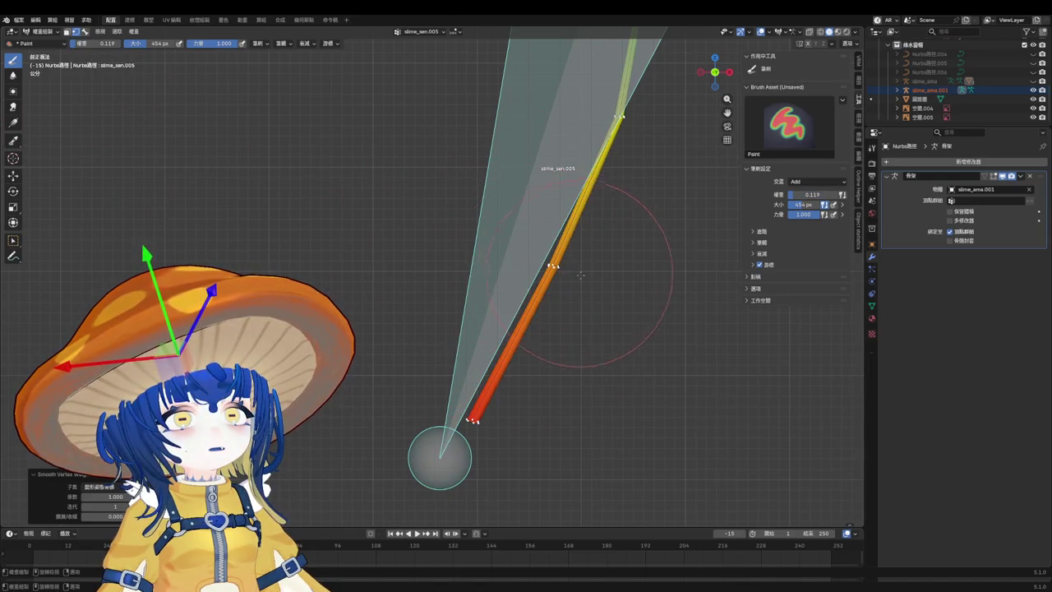
key("ctrl+z")
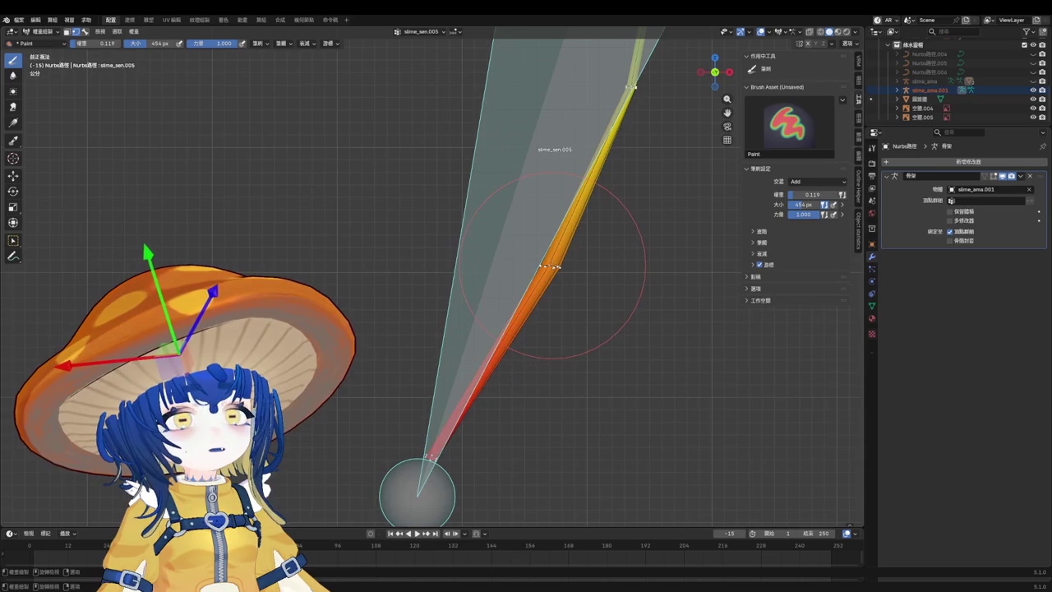
scroll(567, 274, "down", 2)
scroll(567, 274, "down", 2)
key("ctrl+Tab")
Select the armature slime_ama.001 in Pose Mode, clear its bones to rest pose, and frame slime_sen.005.
scroll(582, 372, "down", 2)
left_click(593, 365)
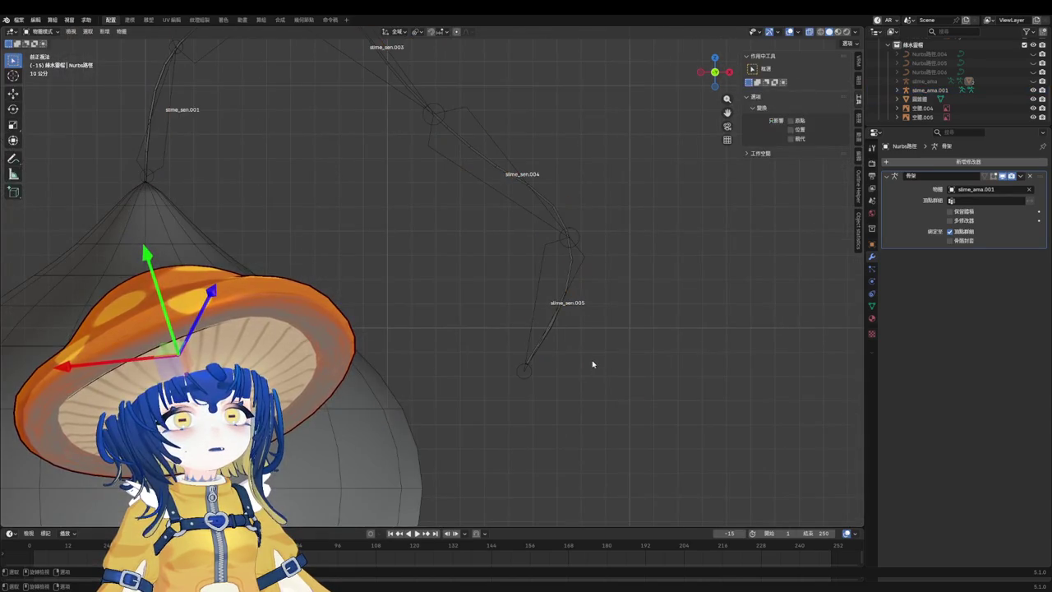
scroll(589, 356, "down", 2)
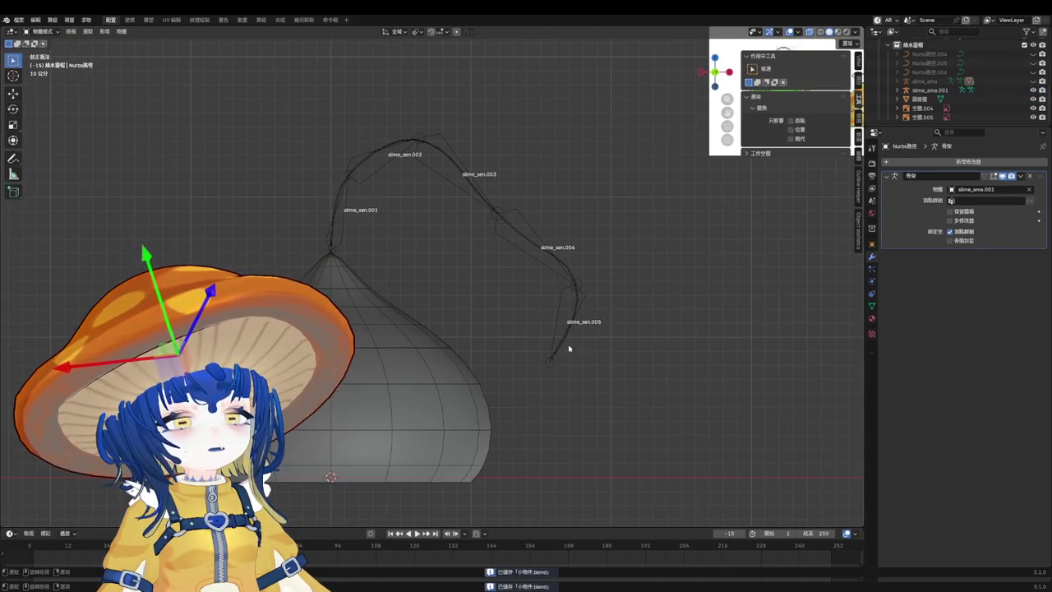
left_click(513, 247)
key("ctrl+Tab")
left_click(105, 31)
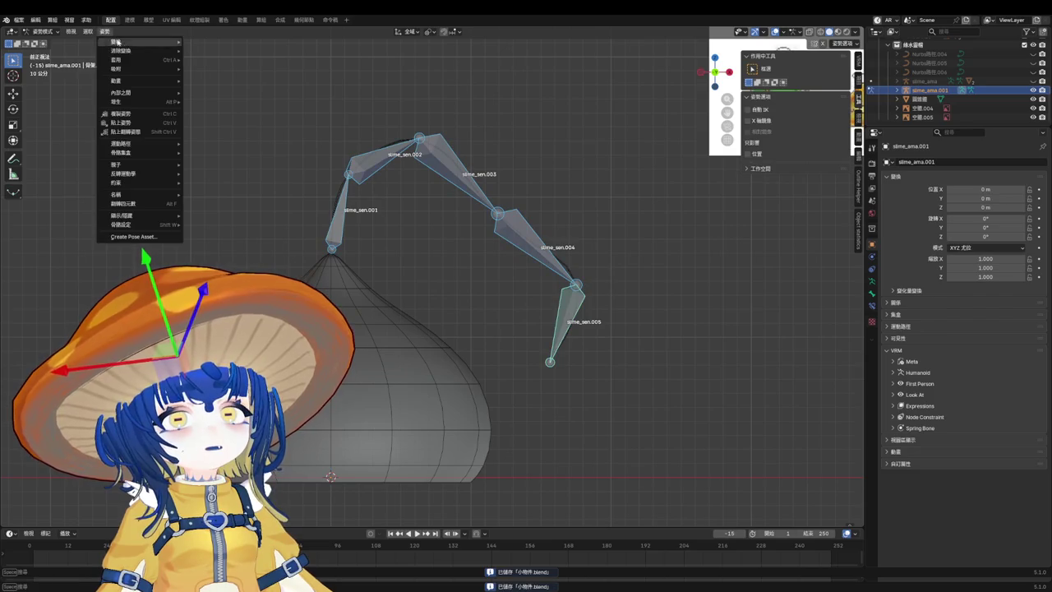
left_click(213, 51)
key("KP_Decimal")
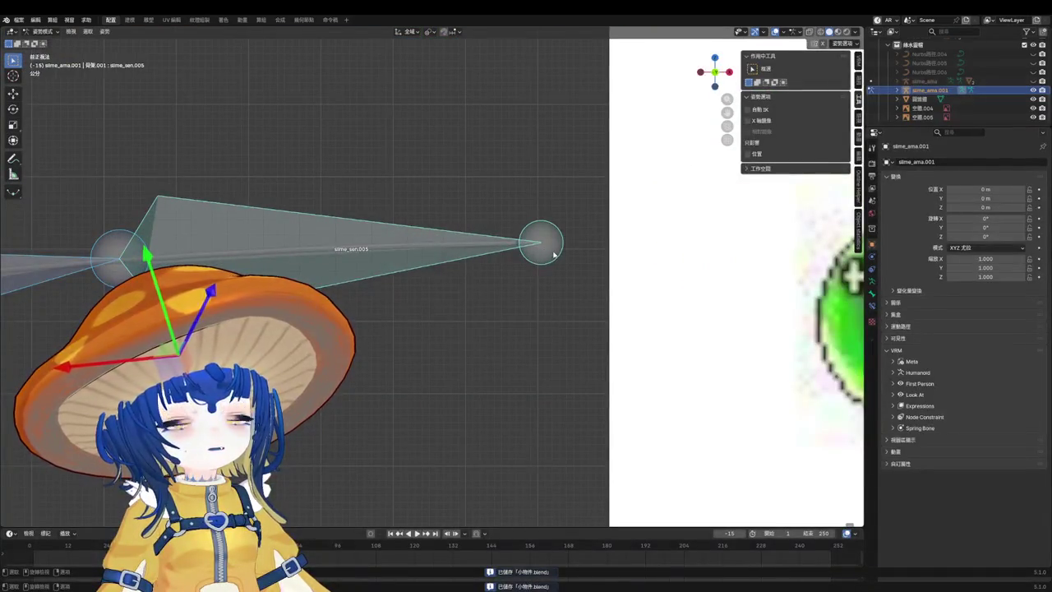
In Edit Mode, extrude a short tip bone from slime_sen.005, return to Object Mode and save.
key("Tab")
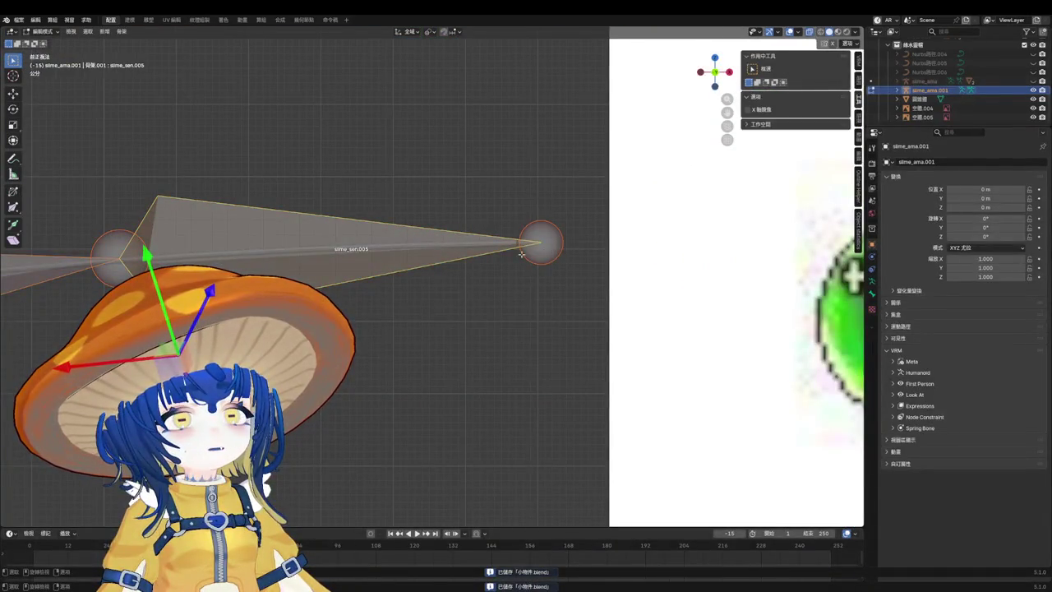
key("e")
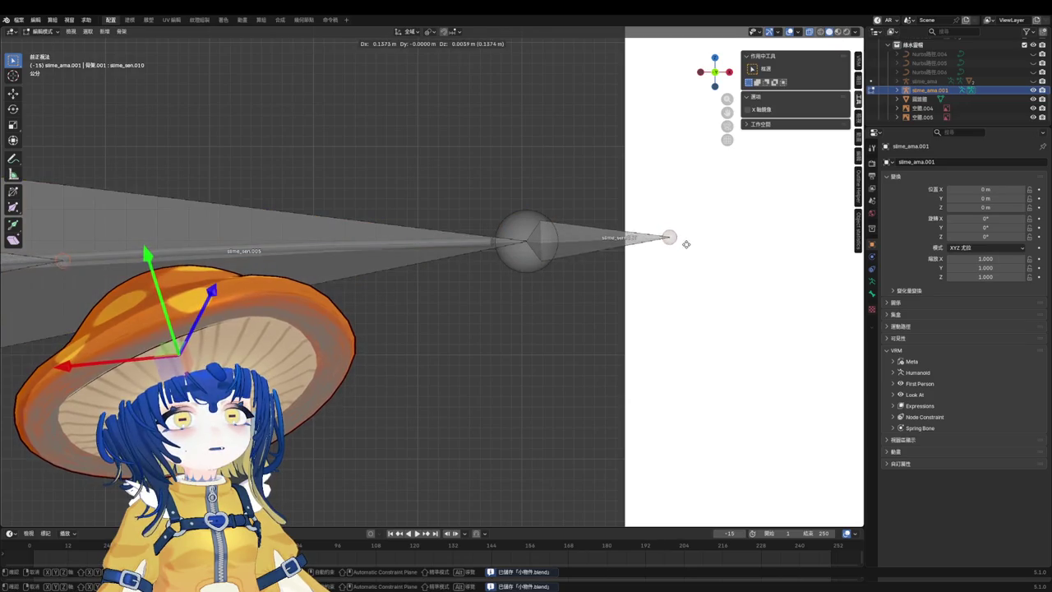
right_click(655, 248)
scroll(655, 248, "down", 2)
scroll(650, 247, "down", 2)
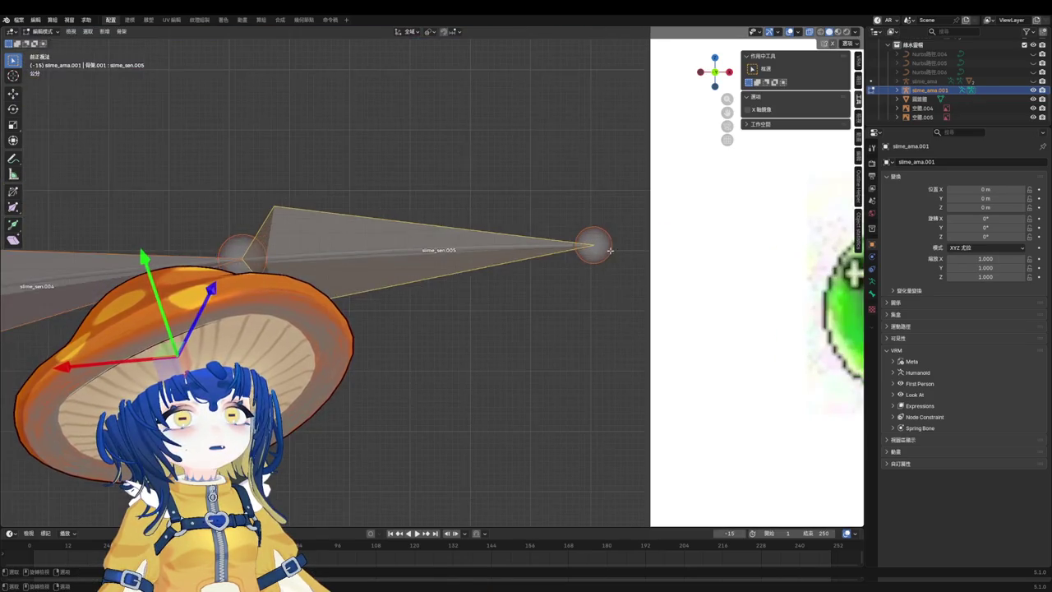
key("e")
right_click(654, 246)
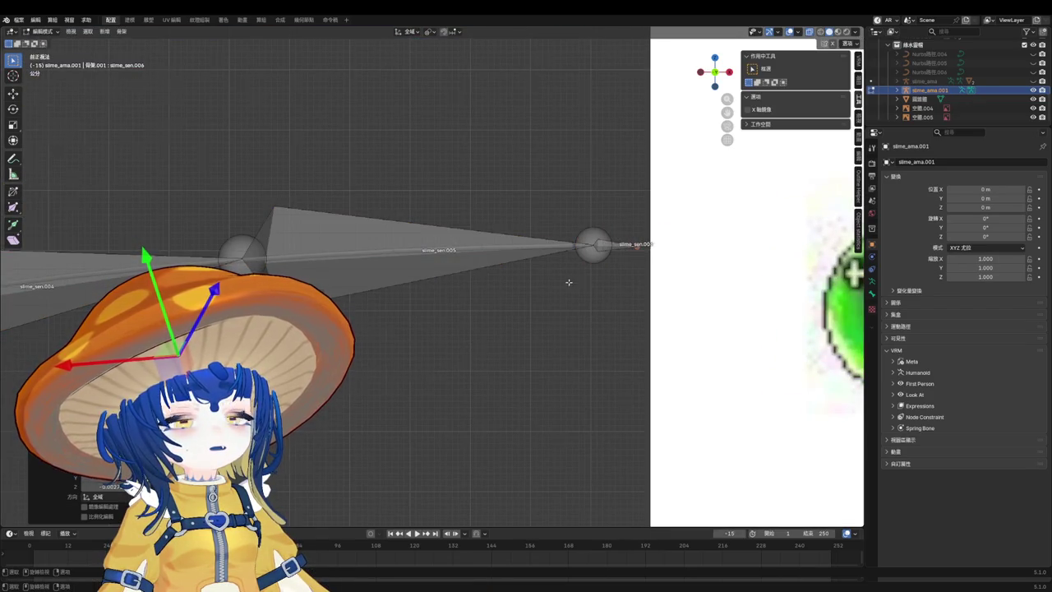
key("Tab")
key("ctrl+s")
Add a cube mesh and give it a Subdivision modifier with Ctrl+1.
left_click(510, 313)
key("shift+a")
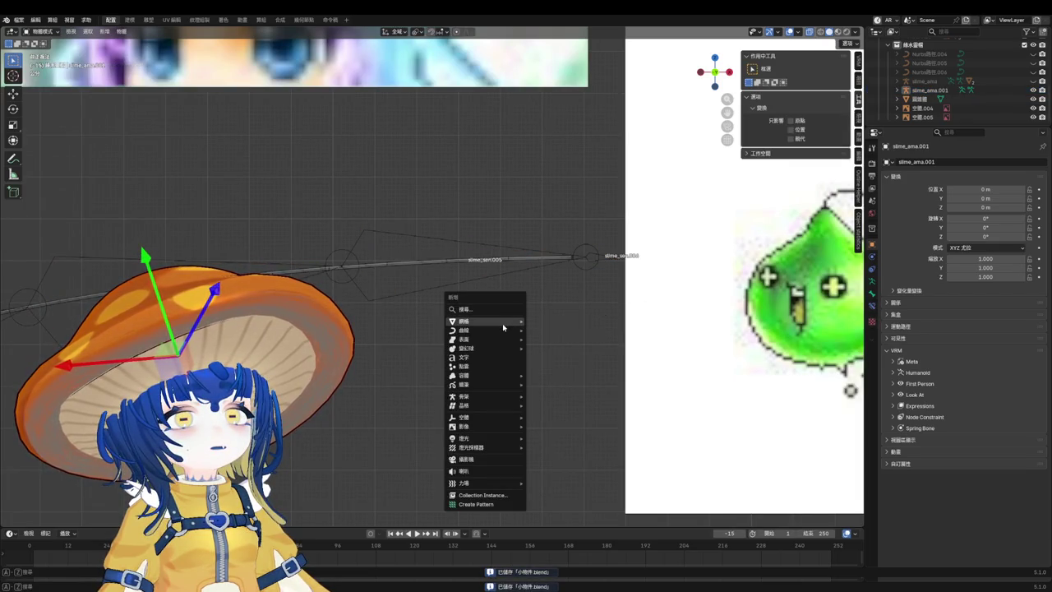
mouse_move(485, 321)
left_click(534, 333)
scroll(533, 338, "down", 5)
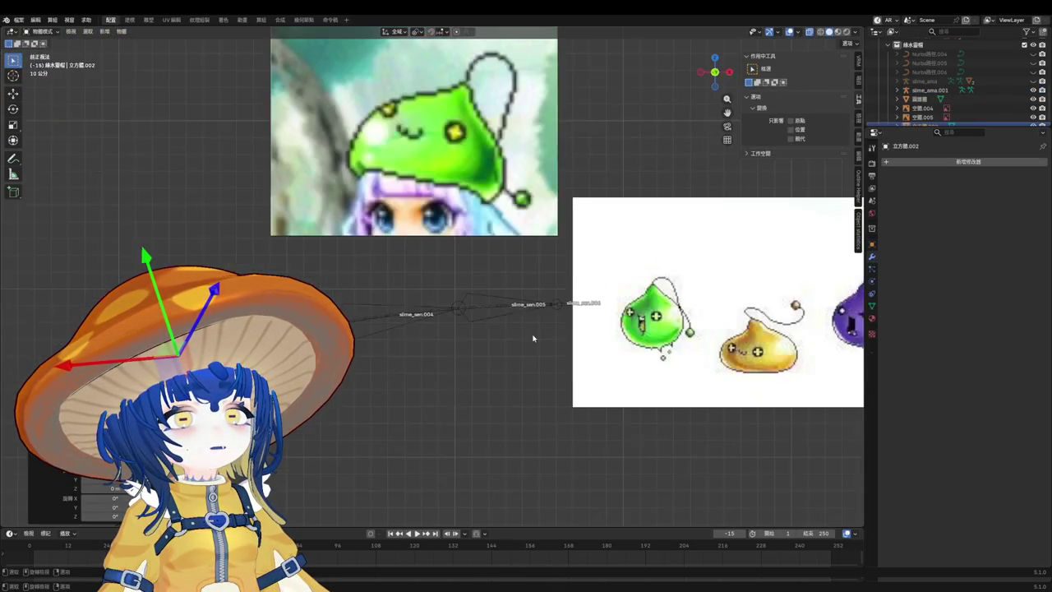
scroll(533, 338, "down", 3)
key("ctrl+1")
scroll(504, 441, "up", 3)
Move the cube and scale it down into a small ball.
key("g")
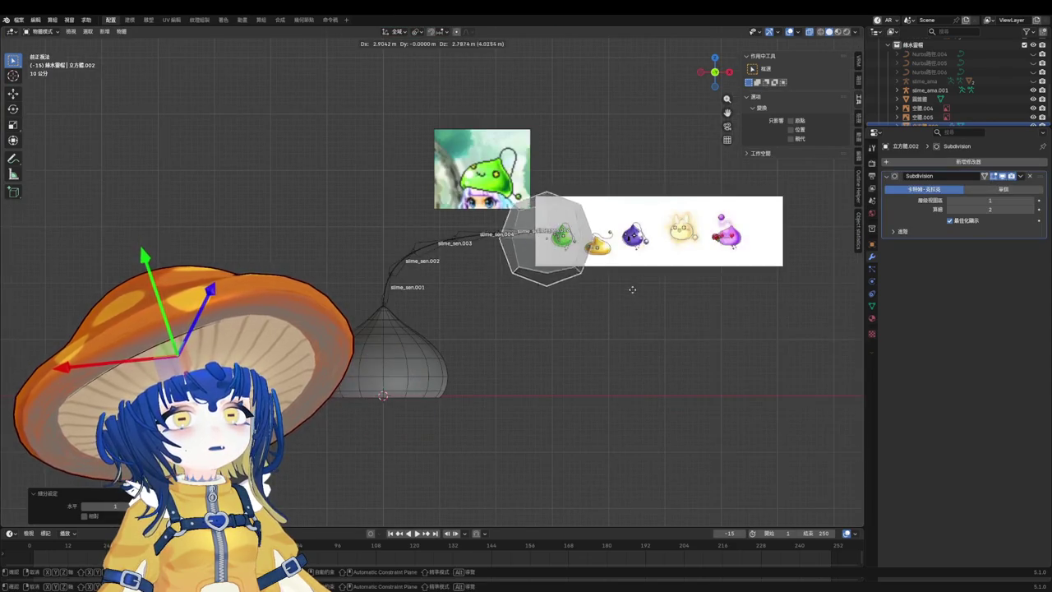
left_click(632, 289)
scroll(618, 274, "up", 4)
key("s")
left_click(369, 161)
scroll(369, 161, "up", 2)
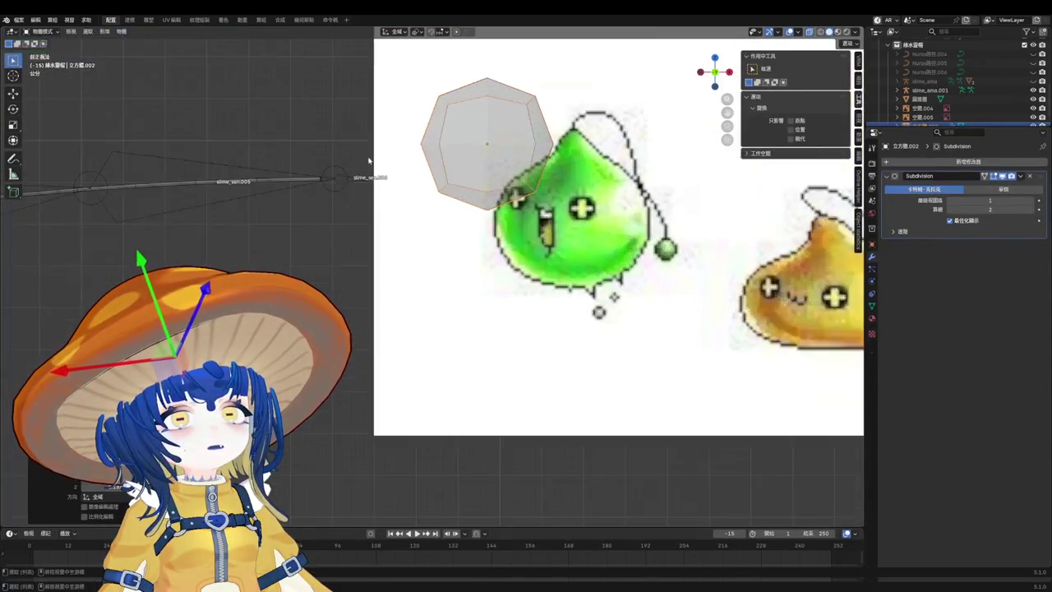
scroll(465, 228, "down", 3)
scroll(498, 215, "down", 2)
Position the ball precisely at the antenna tip.
key("g")
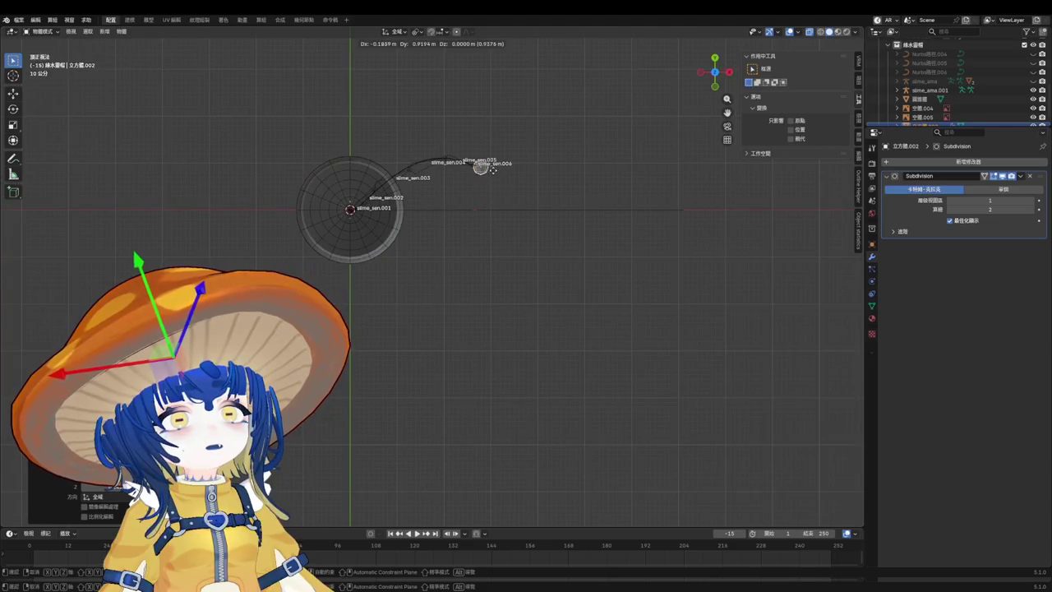
left_click(494, 169)
scroll(493, 172, "up", 2)
scroll(525, 249, "up", 2)
key("g")
left_click(464, 238)
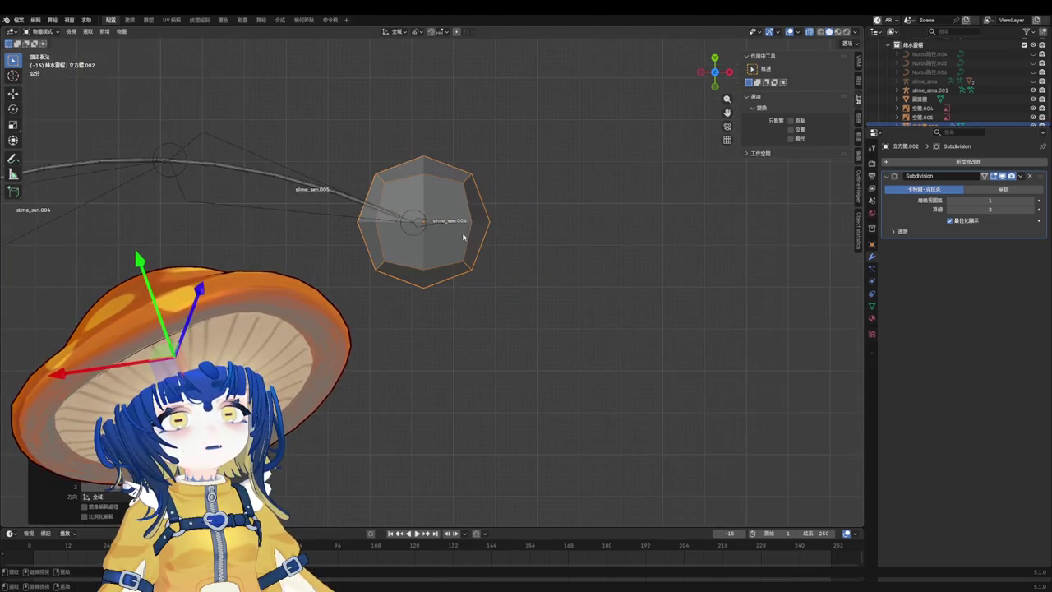
scroll(483, 227, "up", 2)
scroll(476, 238, "up", 2)
key("g")
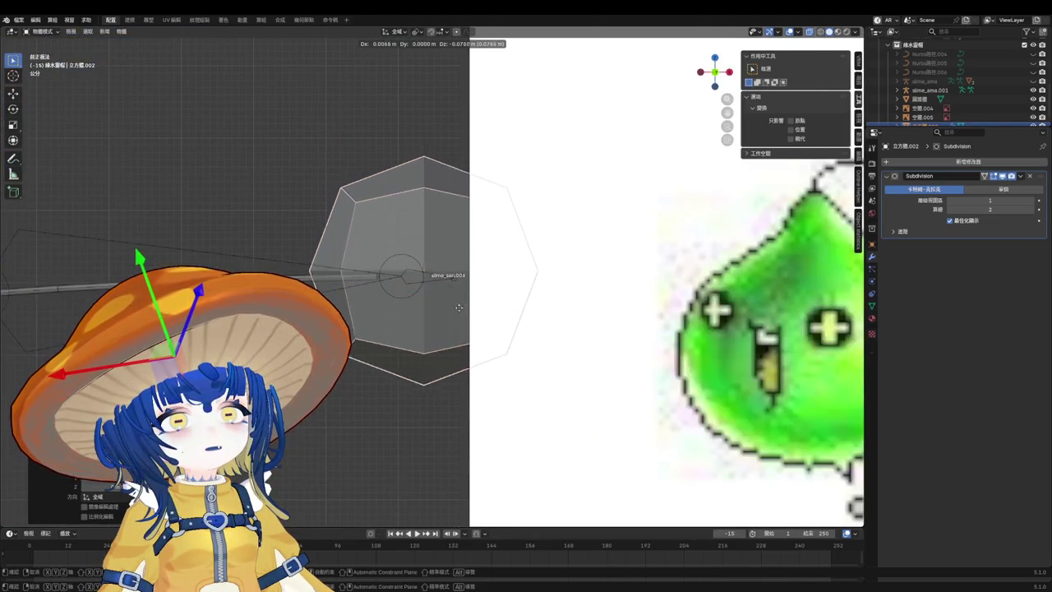
left_click(500, 310)
Set the ball's viewport subdivision level to 2, save, and shade it smooth.
scroll(498, 304, "down", 5)
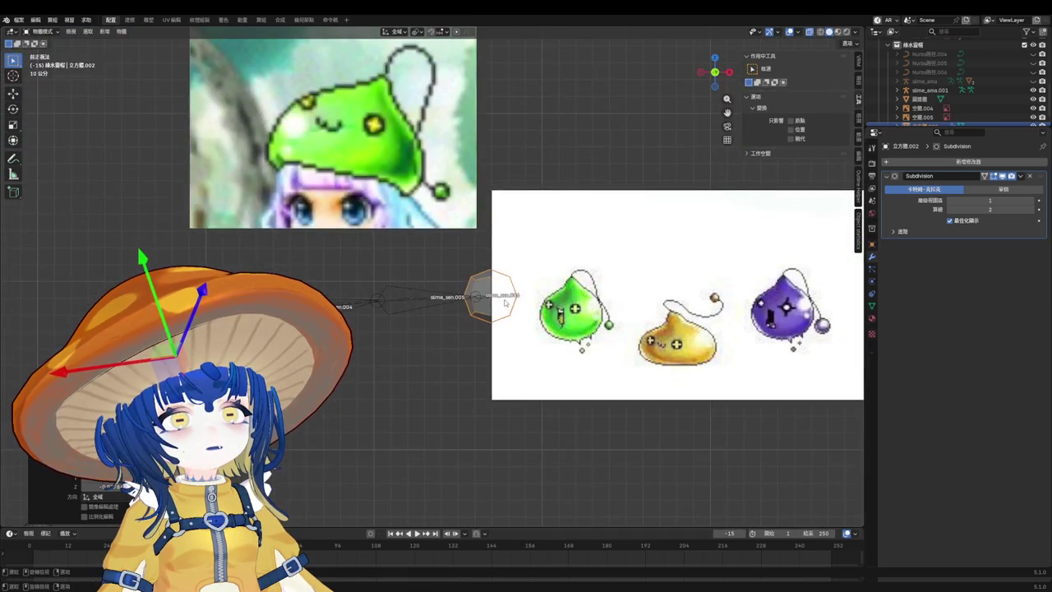
scroll(480, 285, "up", 2)
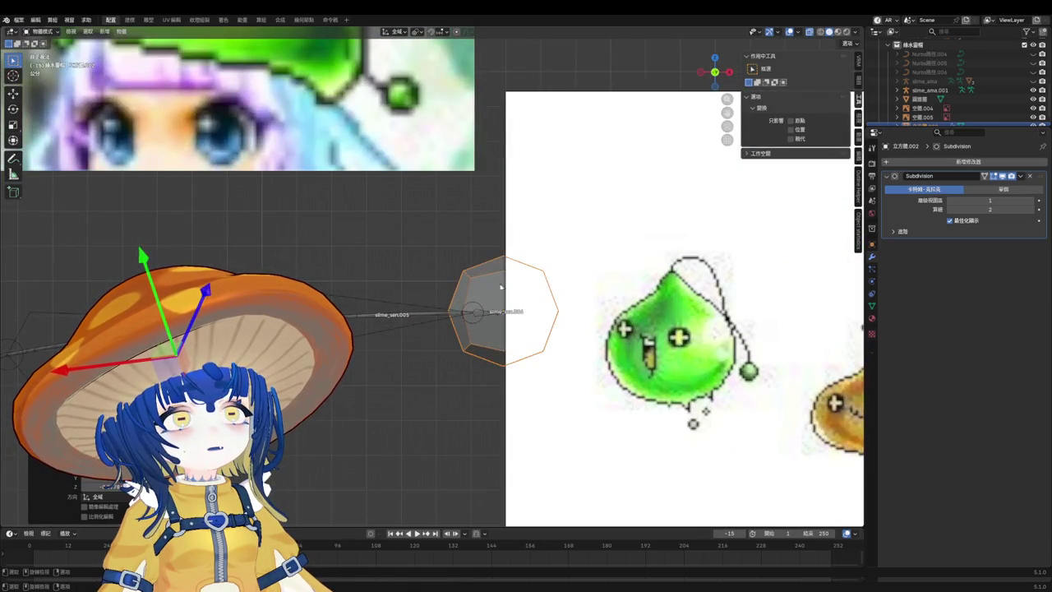
left_click(1022, 200)
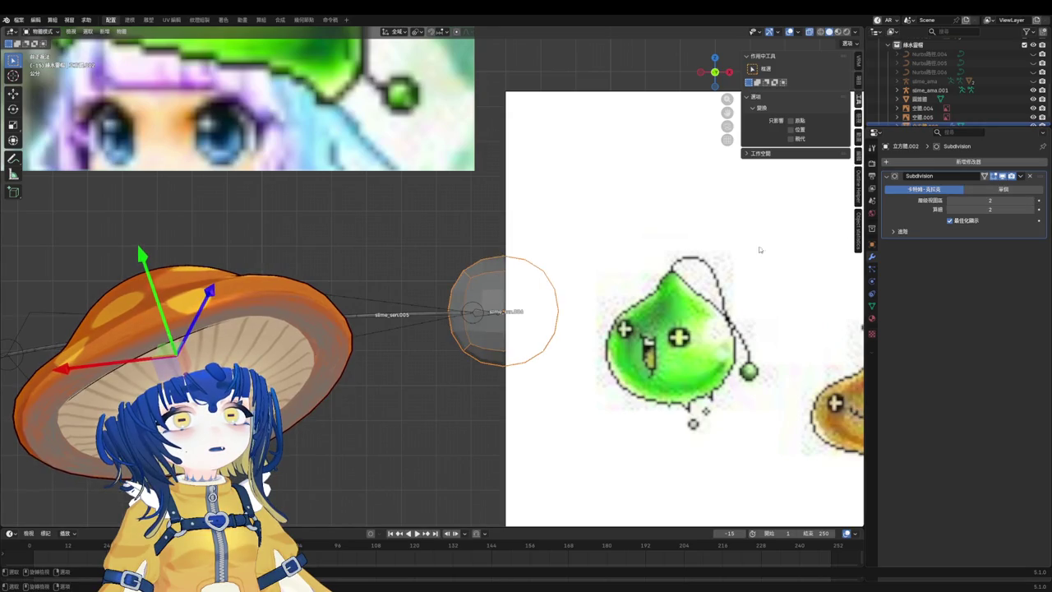
key("ctrl+s")
right_click(411, 260)
left_click(472, 251)
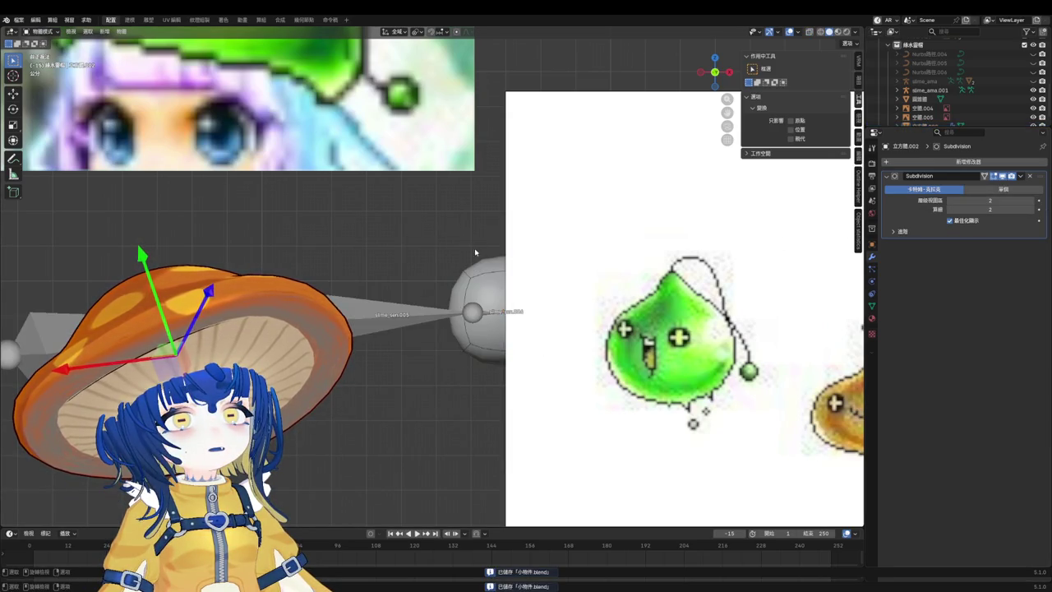
left_click(526, 295)
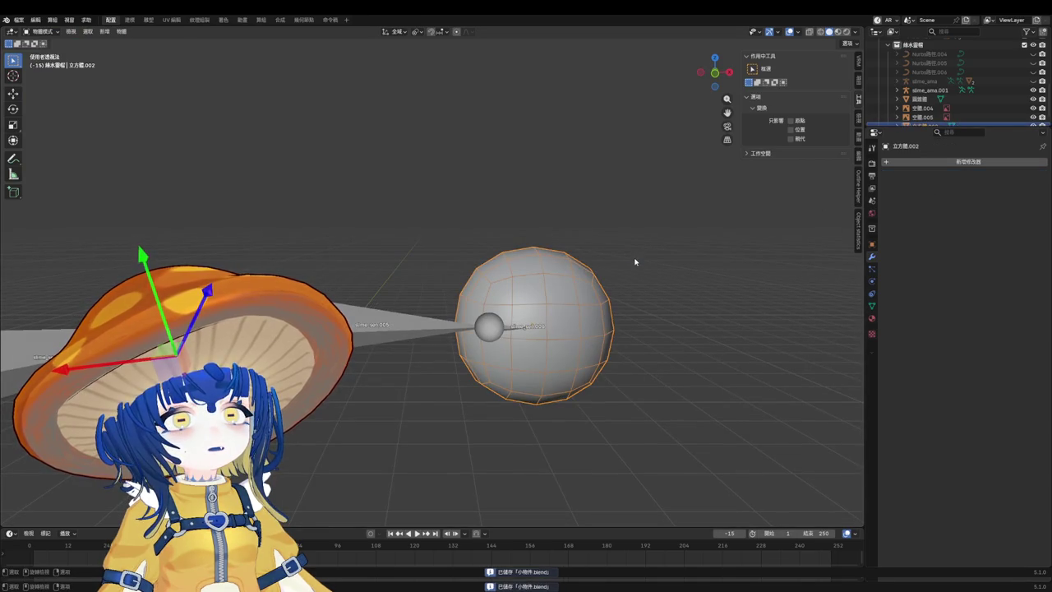
Select all the ball's vertices in Edit Mode, then briefly check slime_ama.001's bones in Edit Mode.
key("Tab")
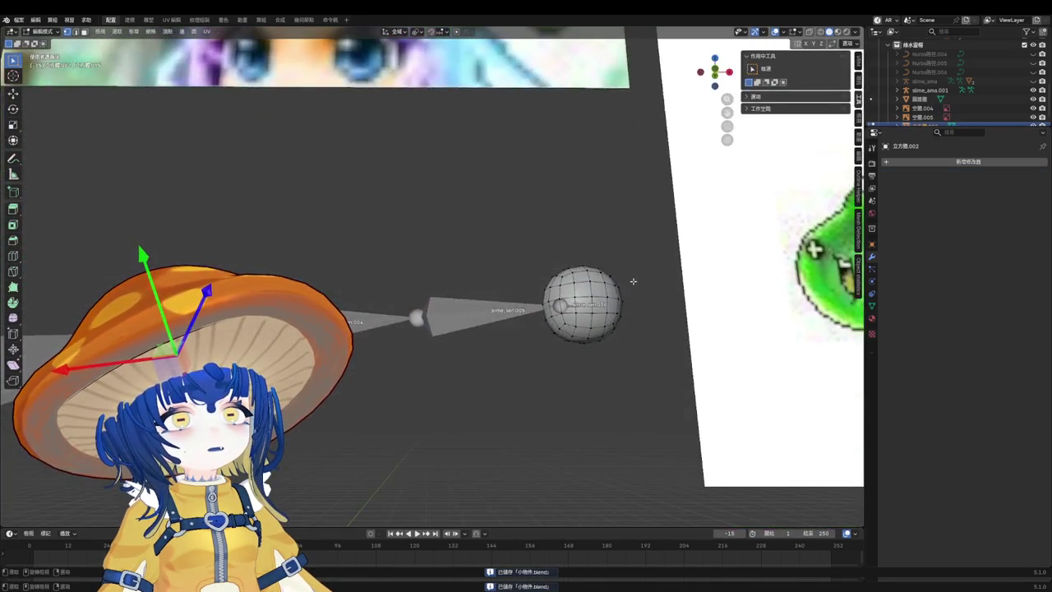
key("KP_Decimal")
key("Tab")
left_click(271, 312)
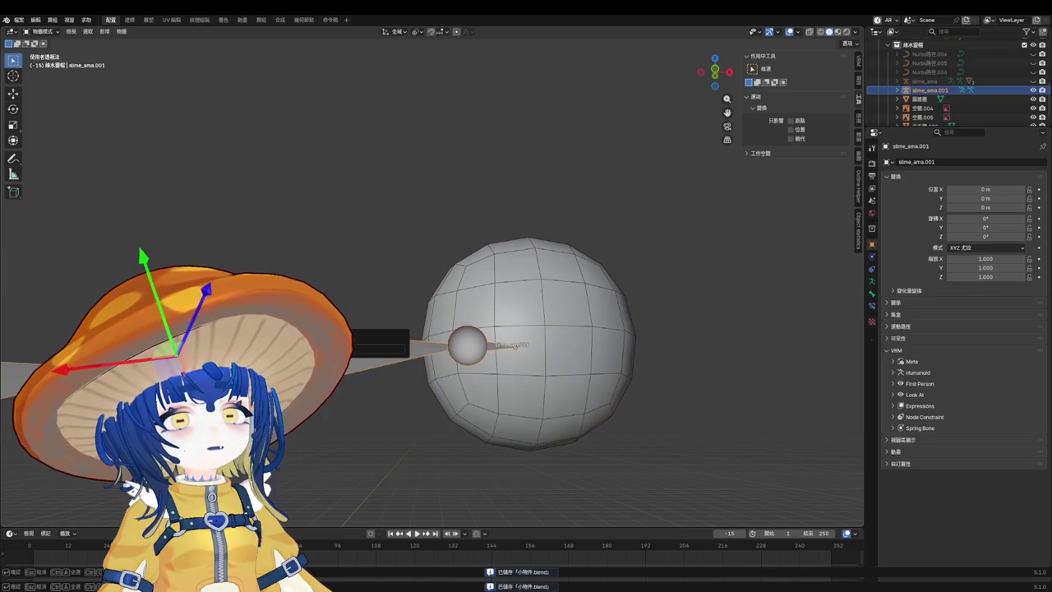
key("Escape")
key("F2")
key("Escape")
key("Tab")
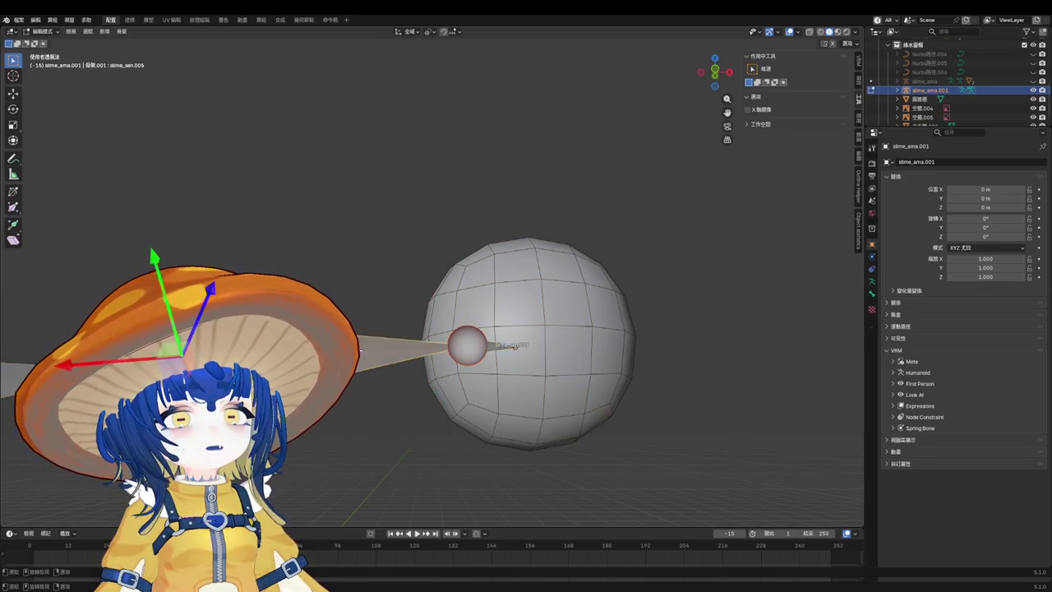
key("Tab")
Add a vertex group named slime_sen.005 to the ball with all vertices assigned, and save.
left_click(543, 271)
key("Tab")
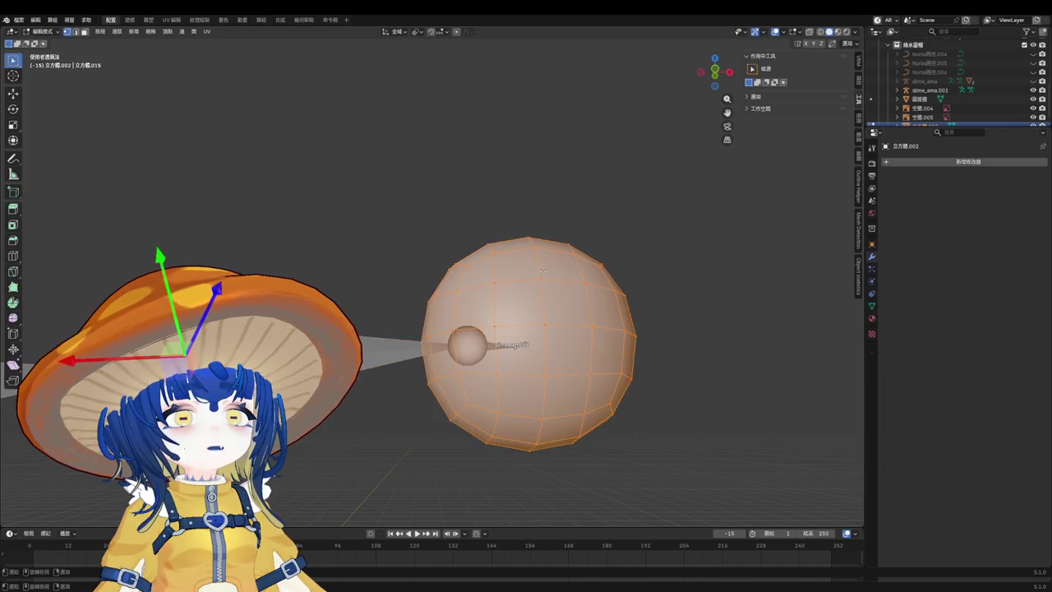
left_click(872, 305)
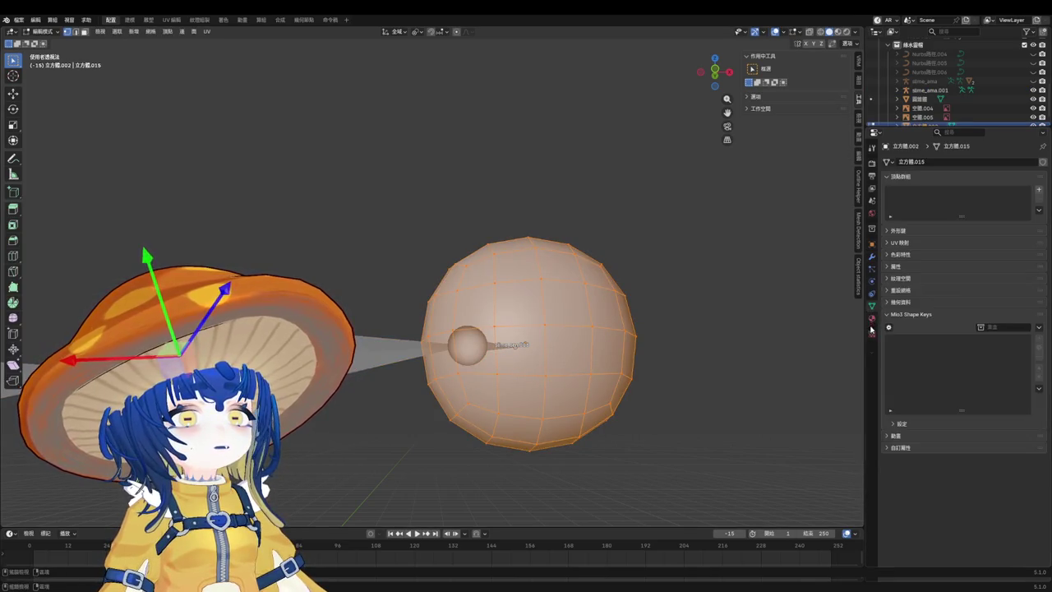
left_click(1039, 190)
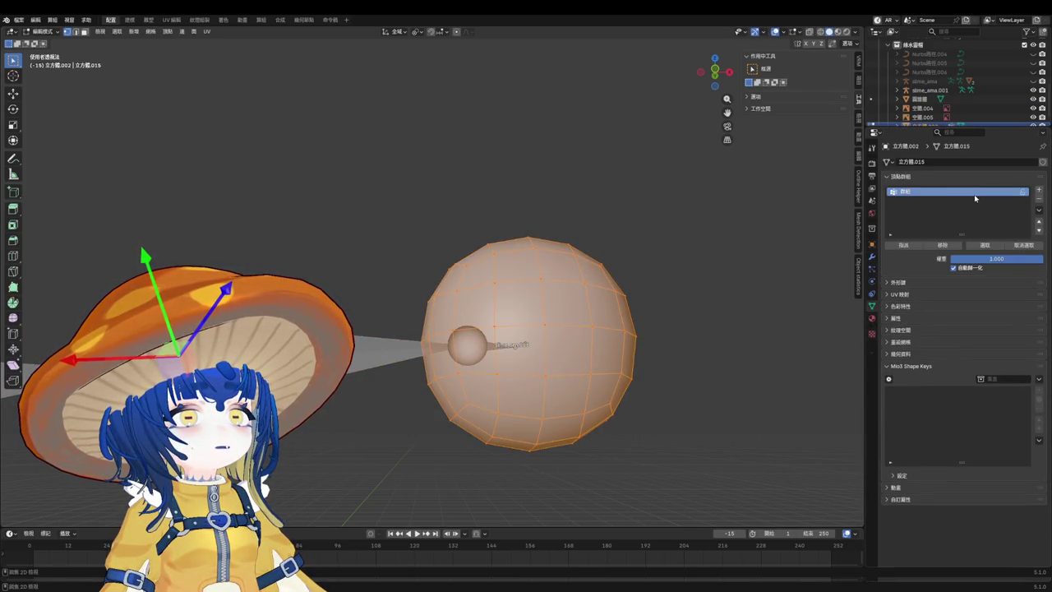
key("Tab")
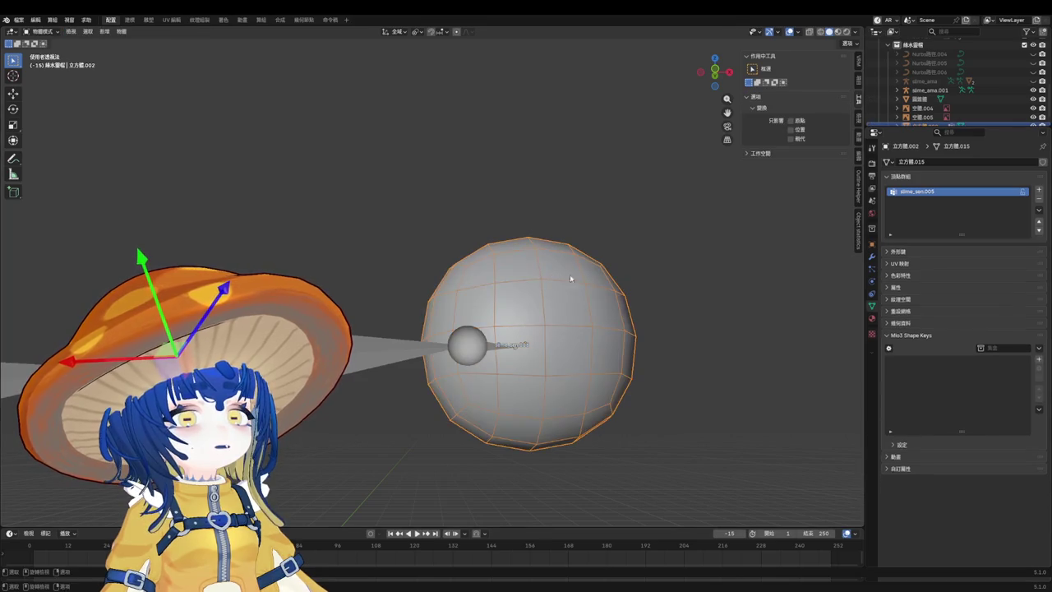
key("ctrl+s")
Select slime_ama.001 and show its bone slime_sen.005 settings and armature bone collections.
left_click(873, 257)
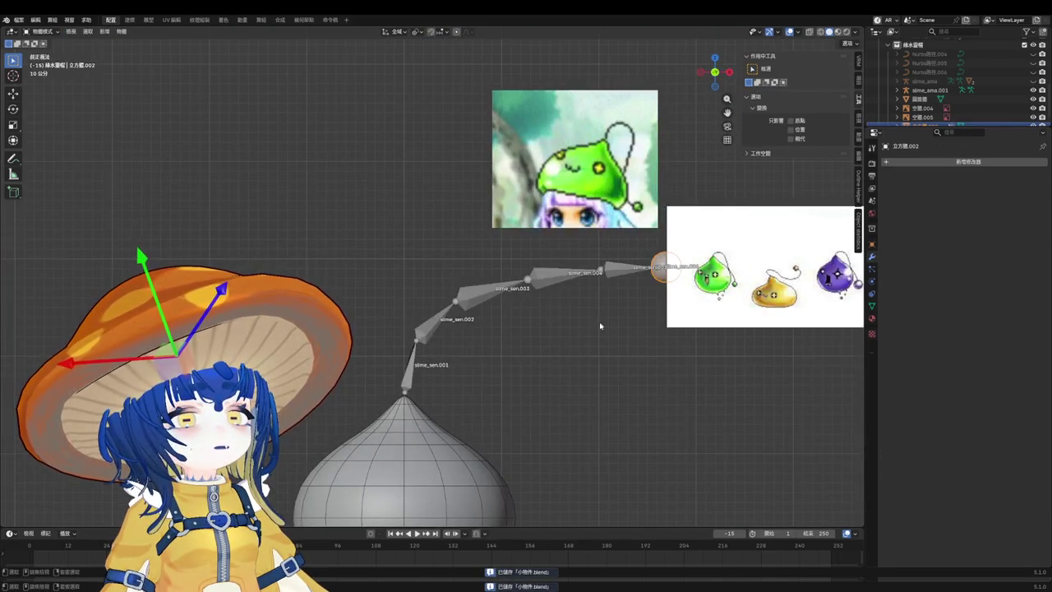
scroll(943, 120, "down", 1)
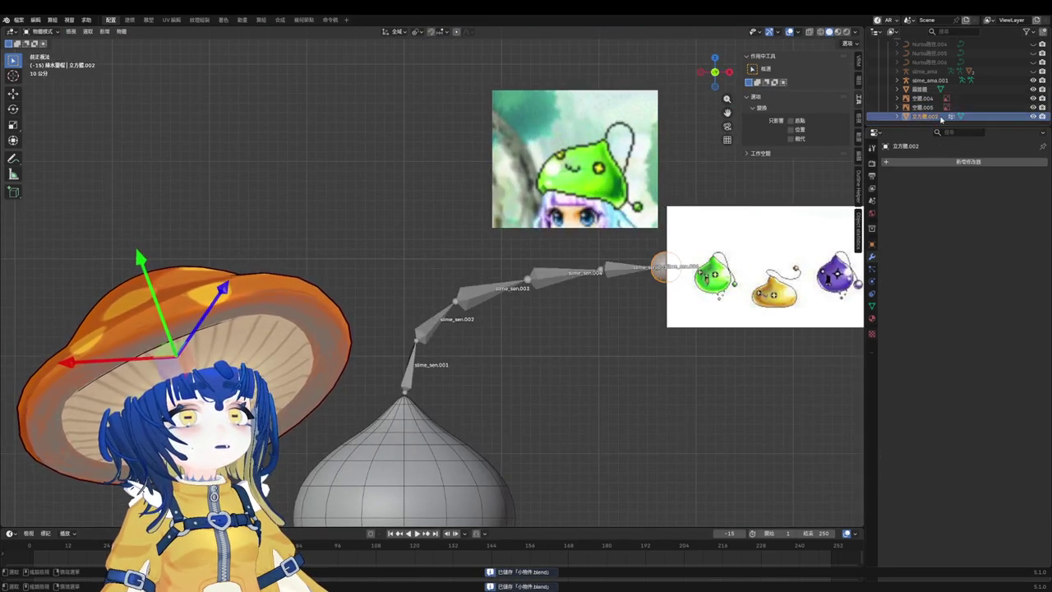
left_click(929, 80)
scroll(946, 90, "up", 2)
left_click(1033, 89)
left_click(872, 295)
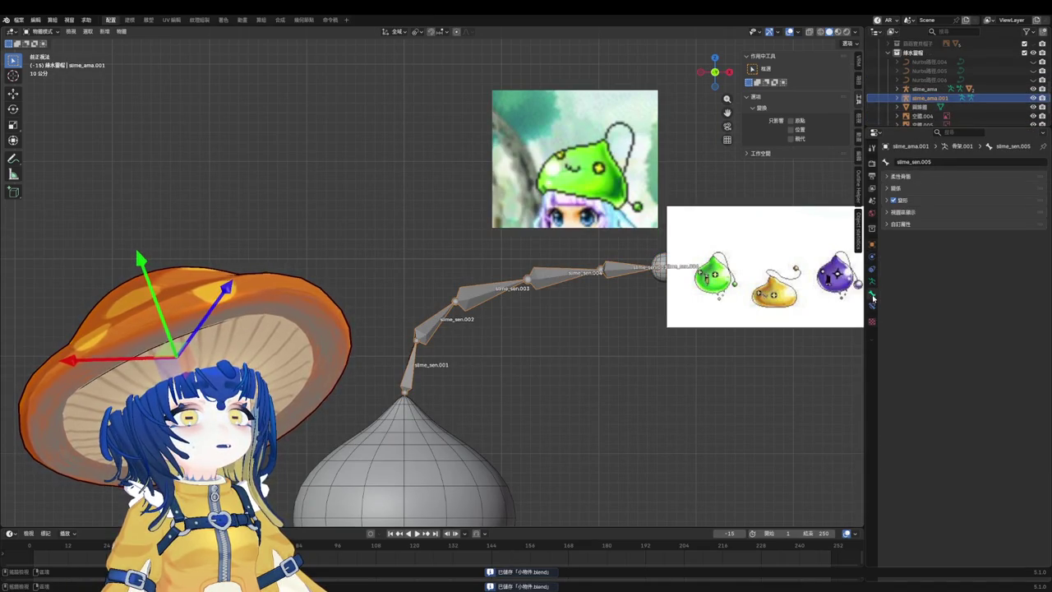
left_click(872, 288)
left_click(606, 287)
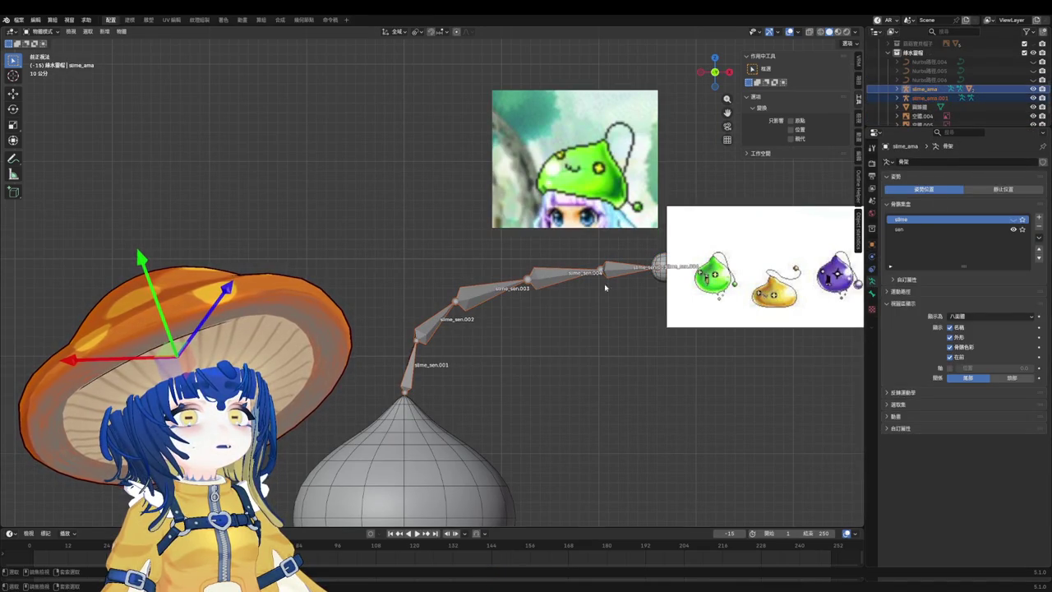
left_click(591, 302)
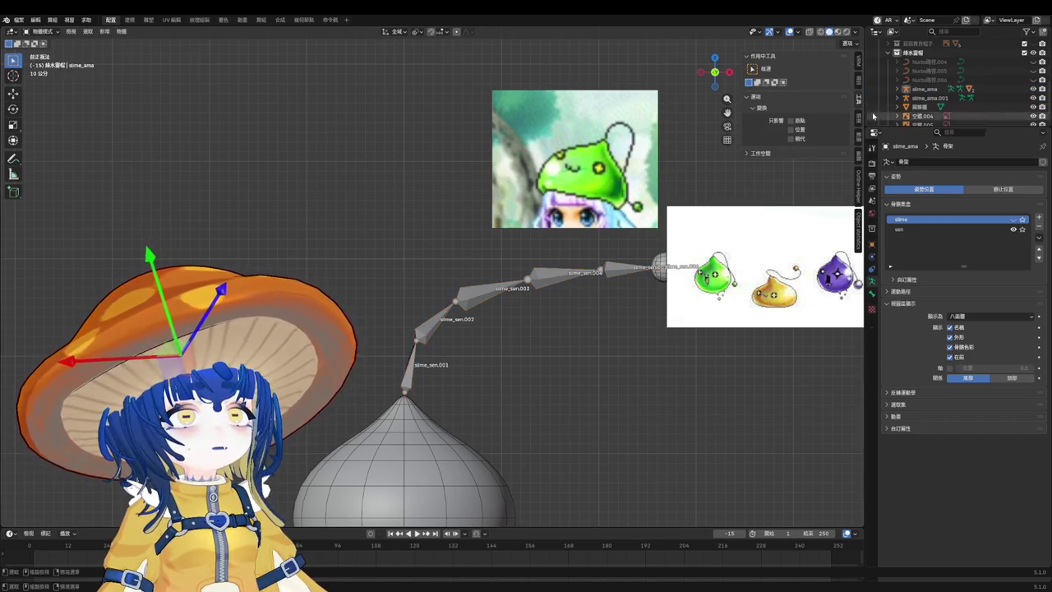
scroll(644, 216, "down", 3)
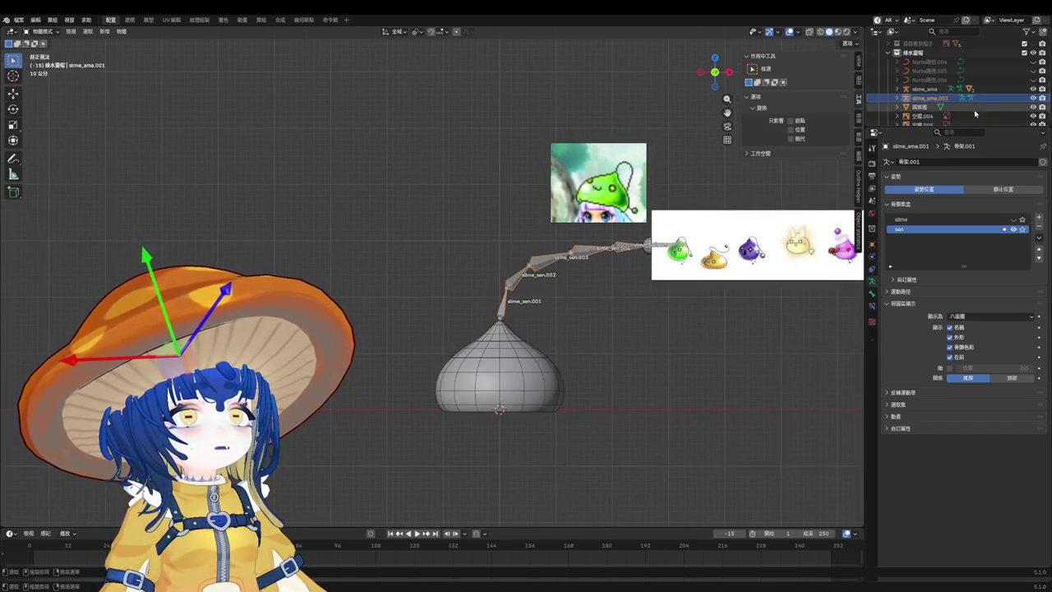